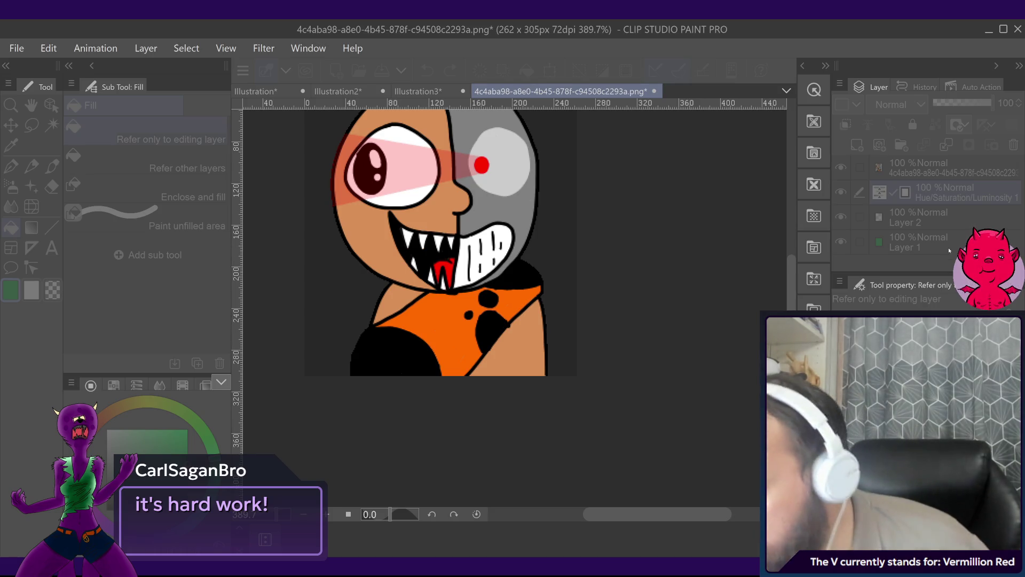
Step: Apply the Hue/Saturation/Luminosity correction layer, keeping only that layer selected
{"action": "key", "text": "Return"}
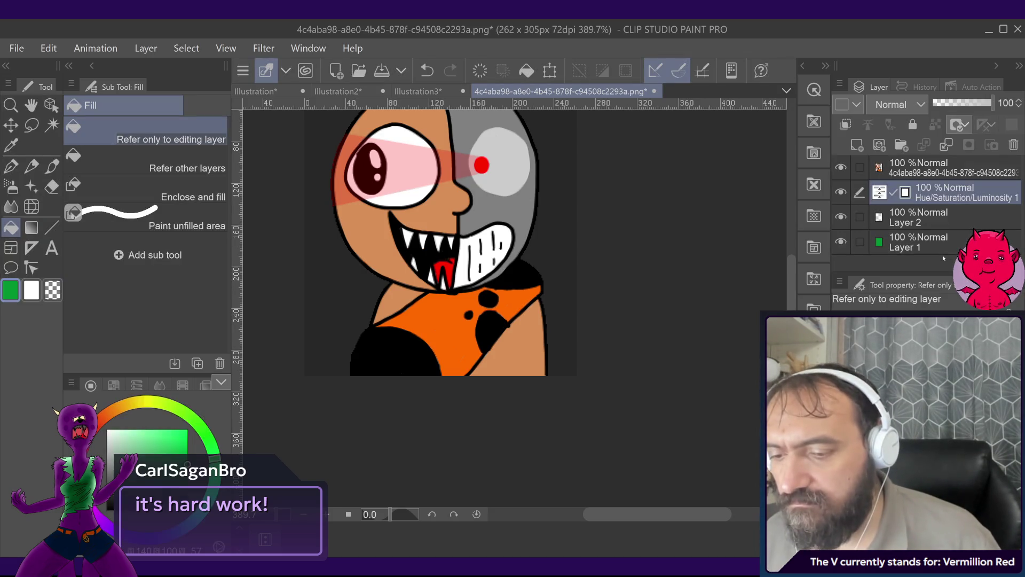
{"action": "key", "text": "ctrl+z"}
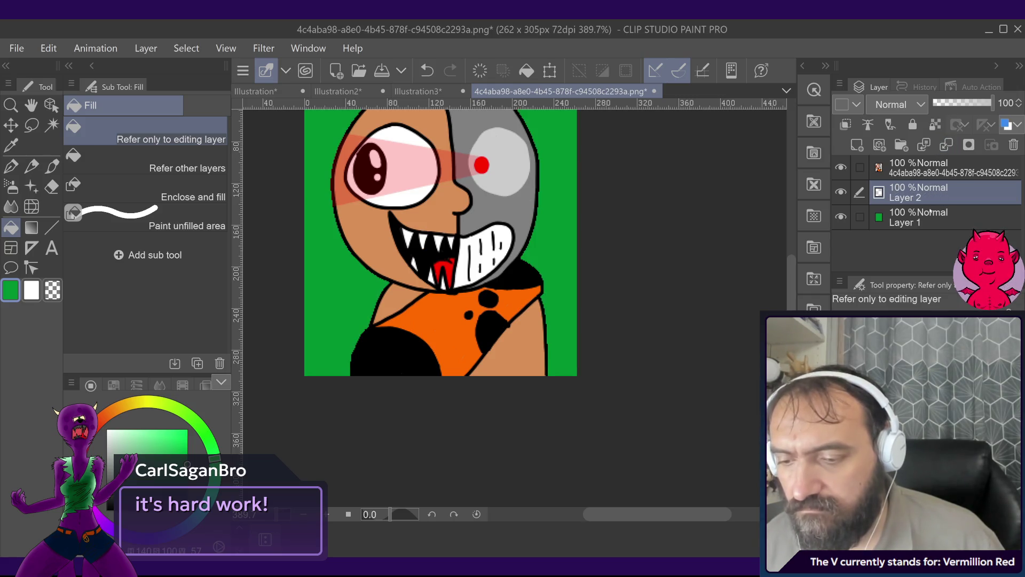
{"action": "key", "text": "ctrl+y"}
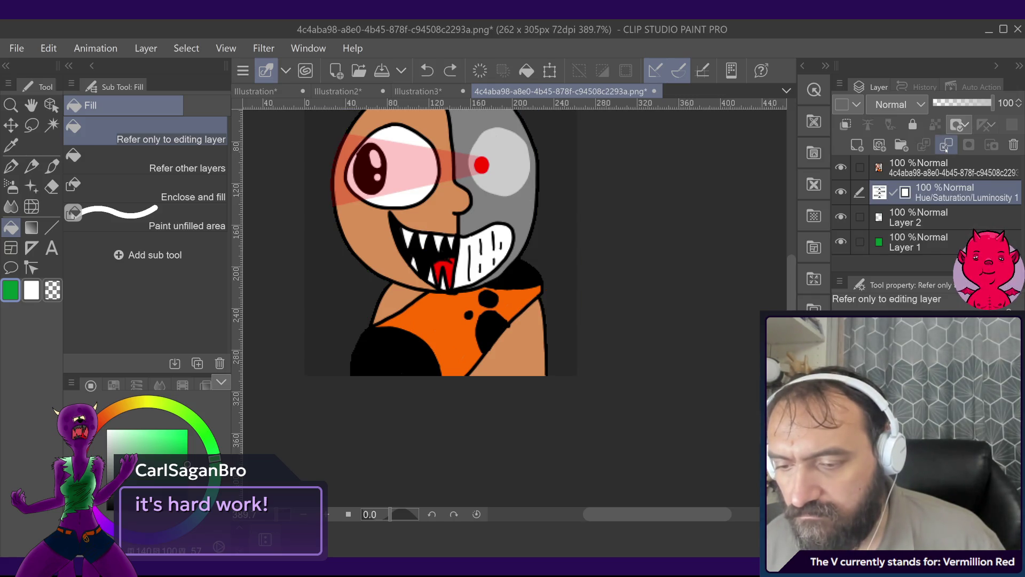
{"action": "left_click", "coordinate": [930, 215], "text": "ctrl"}
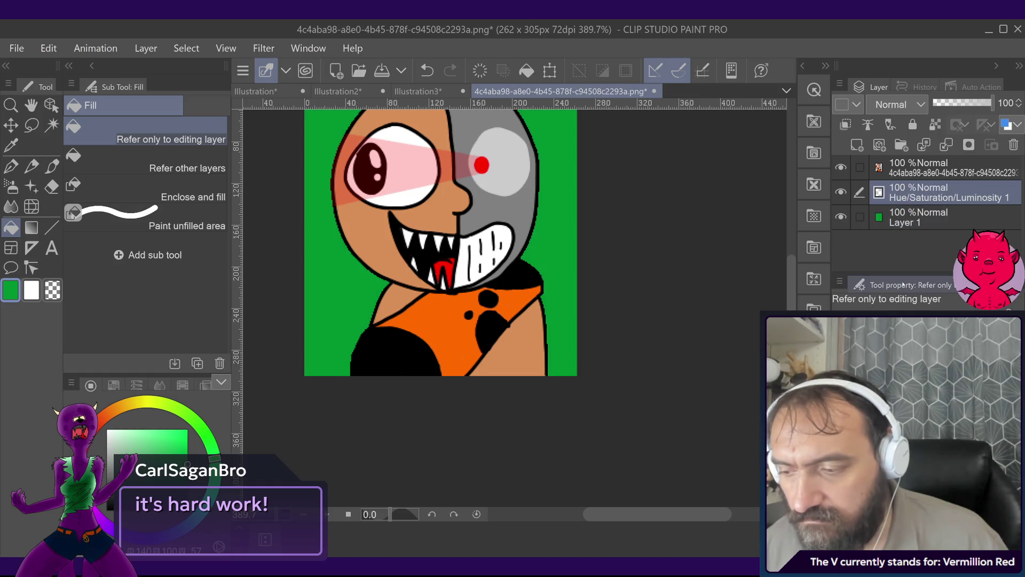
{"action": "left_click", "coordinate": [950, 212], "text": "ctrl"}
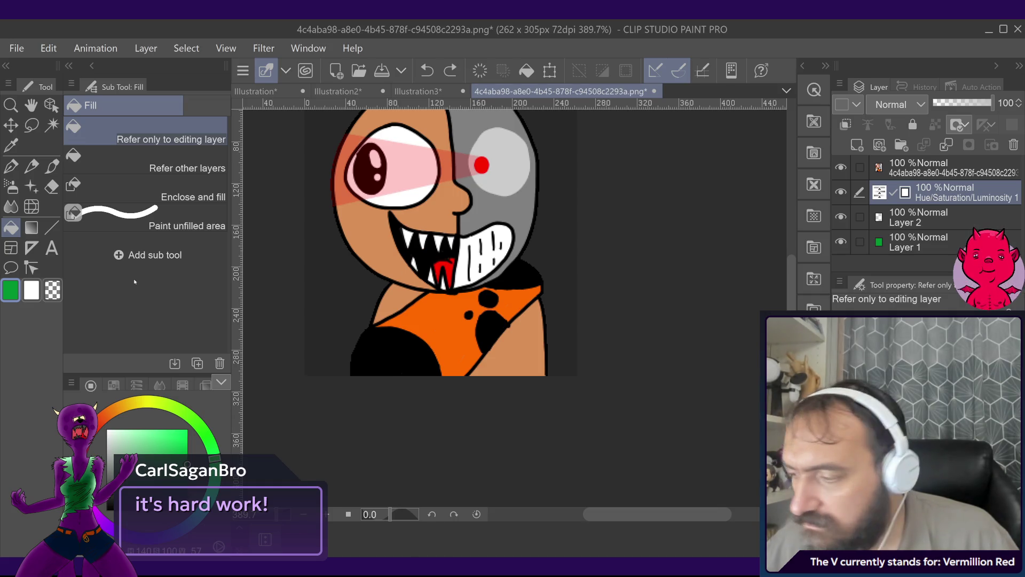
Step: Swap to the white secondary colour and bring up the Illustration2 document
{"action": "key", "text": "x"}
{"action": "key", "text": "x"}
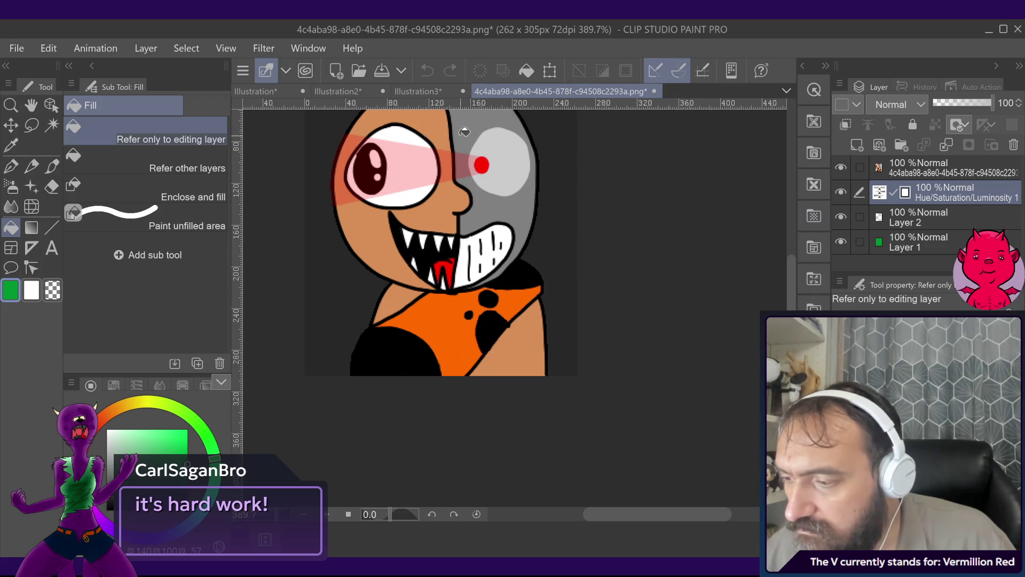
{"action": "left_click", "coordinate": [398, 92]}
{"action": "left_click", "coordinate": [387, 94]}
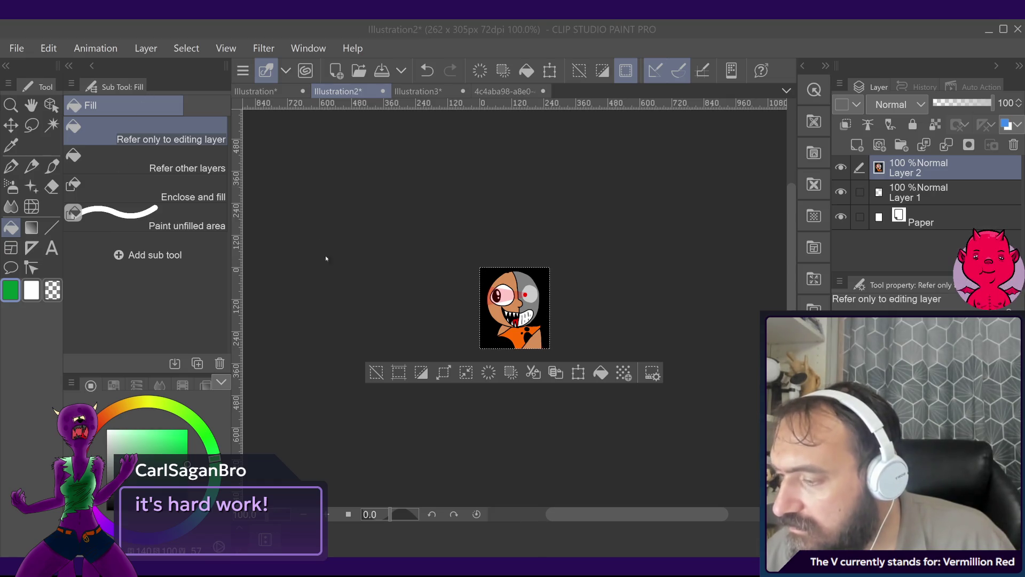
Step: Fill the base_size.png circle with dark grey after discarding a green test fill, and save
{"action": "left_click", "coordinate": [536, 298]}
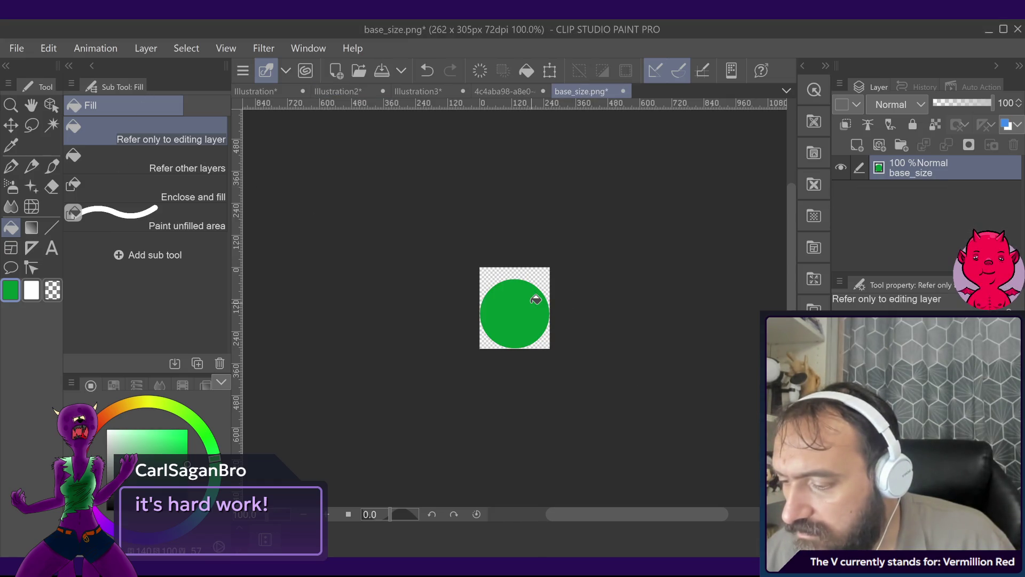
{"action": "key", "text": "ctrl+z"}
{"action": "left_click", "coordinate": [502, 91]}
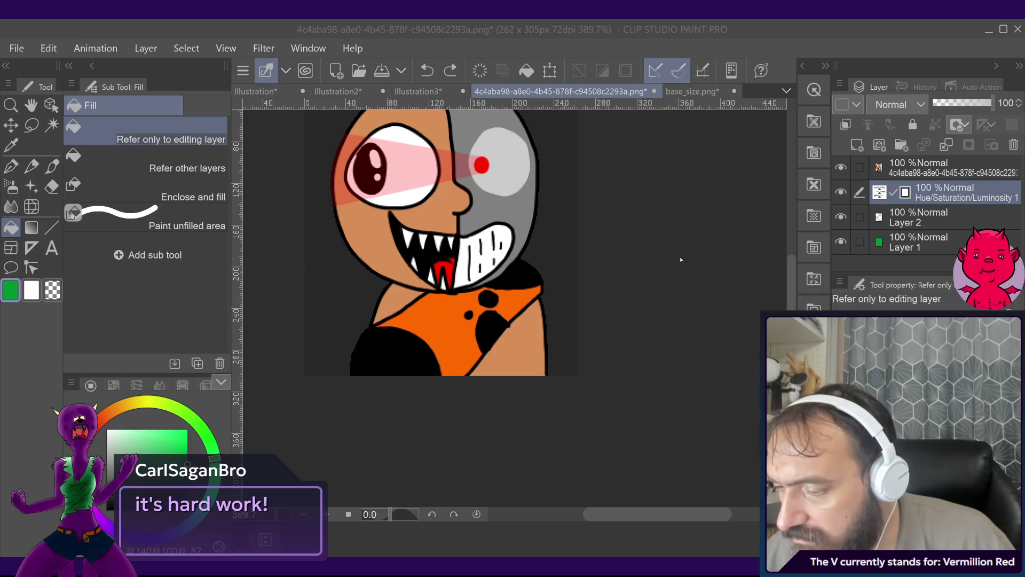
{"action": "left_click", "coordinate": [692, 91]}
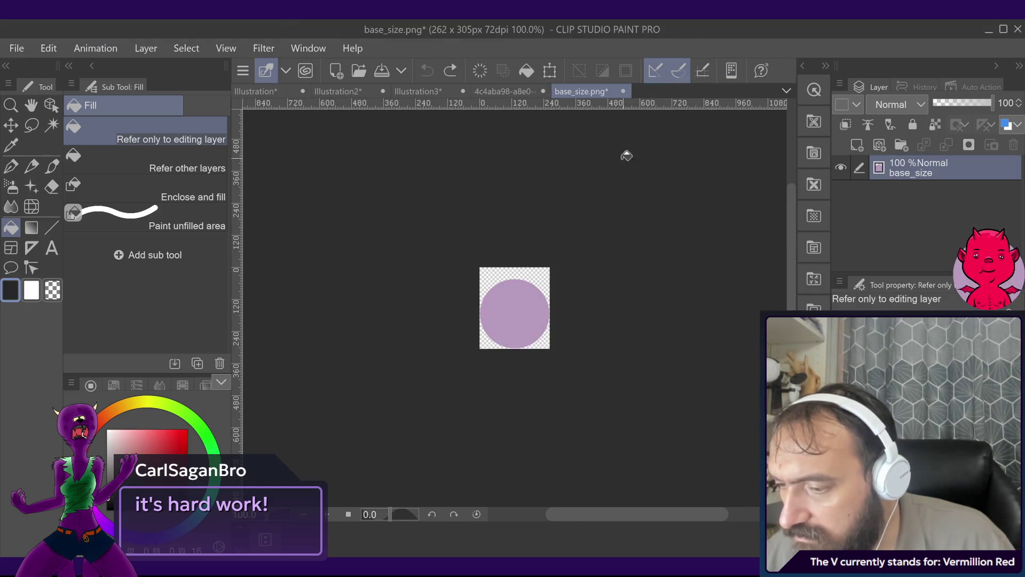
{"action": "left_click", "coordinate": [524, 310]}
{"action": "scroll", "coordinate": [522, 337], "scroll_direction": "up", "scroll_amount": 2}
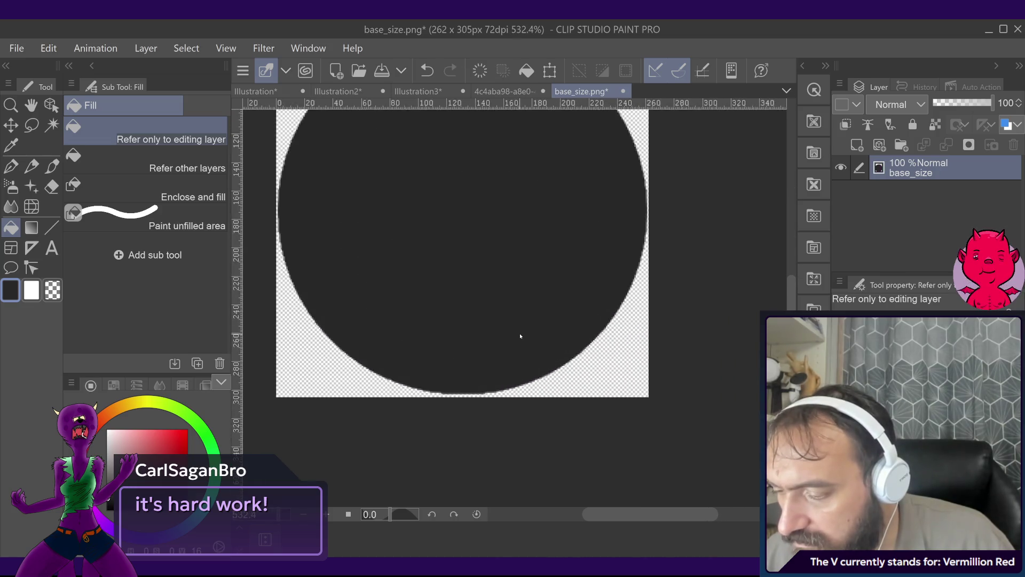
{"action": "scroll", "coordinate": [521, 336], "scroll_direction": "up", "scroll_amount": 3}
{"action": "key", "text": "ctrl+s"}
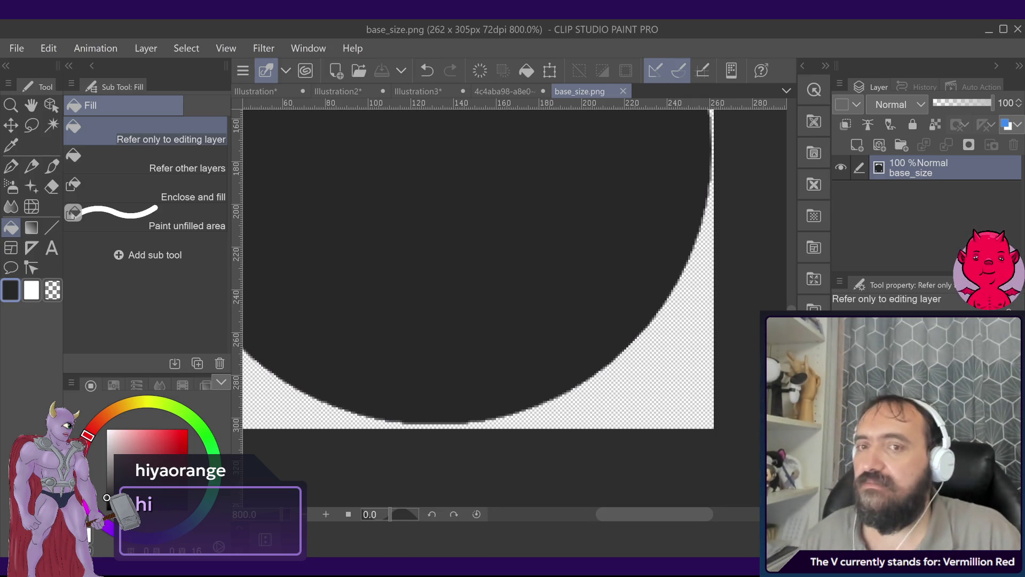
{"action": "scroll", "coordinate": [563, 282], "scroll_direction": "down", "scroll_amount": 2}
{"action": "scroll", "coordinate": [689, 305], "scroll_direction": "down", "scroll_amount": 1}
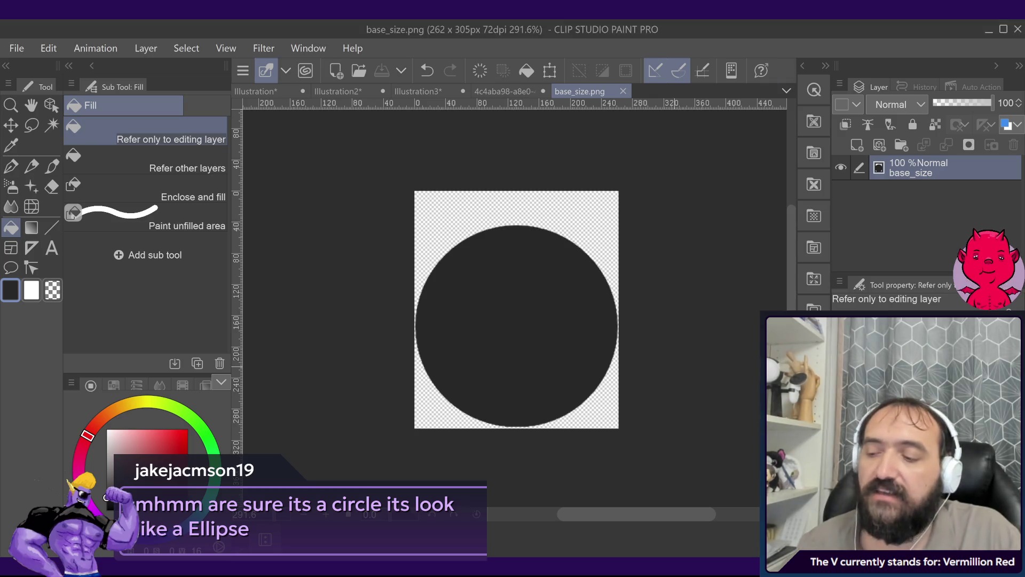
Step: Undo the dark grey fill, returning the base_size.png circle to light purple
{"action": "scroll", "coordinate": [585, 334], "scroll_direction": "up", "scroll_amount": 3}
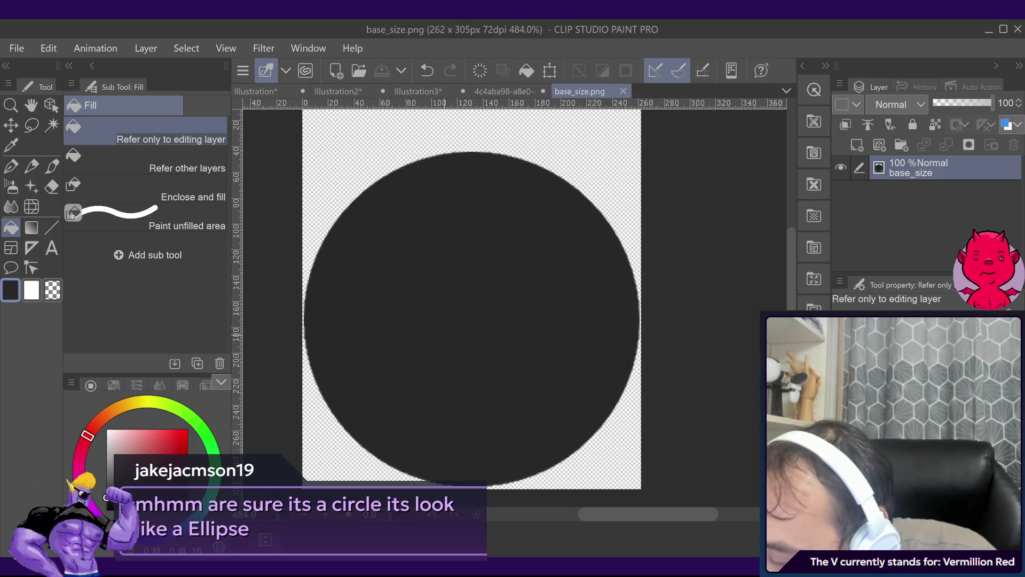
{"action": "scroll", "coordinate": [469, 301], "scroll_direction": "down", "scroll_amount": 2}
{"action": "scroll", "coordinate": [469, 302], "scroll_direction": "down", "scroll_amount": 1}
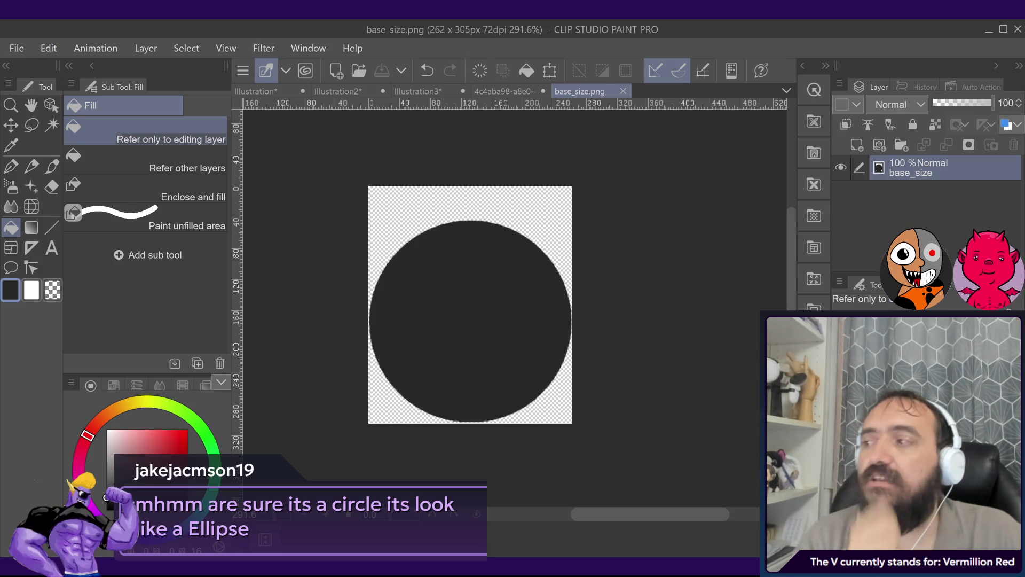
{"action": "key", "text": "ctrl+z"}
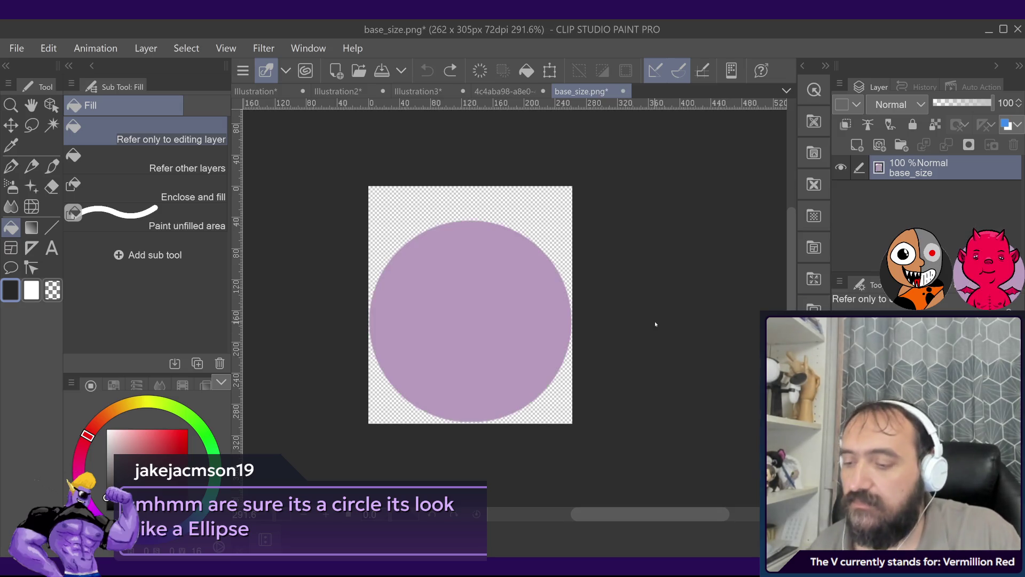
Step: Fill the base_size.png circle with a dark red from the Color Wheel and save it
{"action": "left_click", "coordinate": [158, 448]}
{"action": "left_click", "coordinate": [188, 459]}
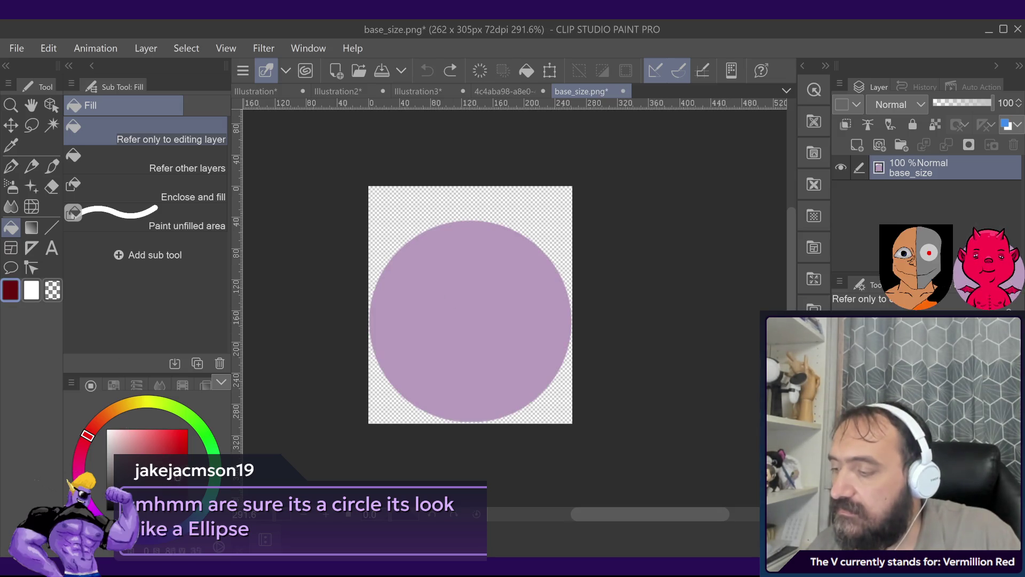
{"action": "left_click", "coordinate": [546, 290]}
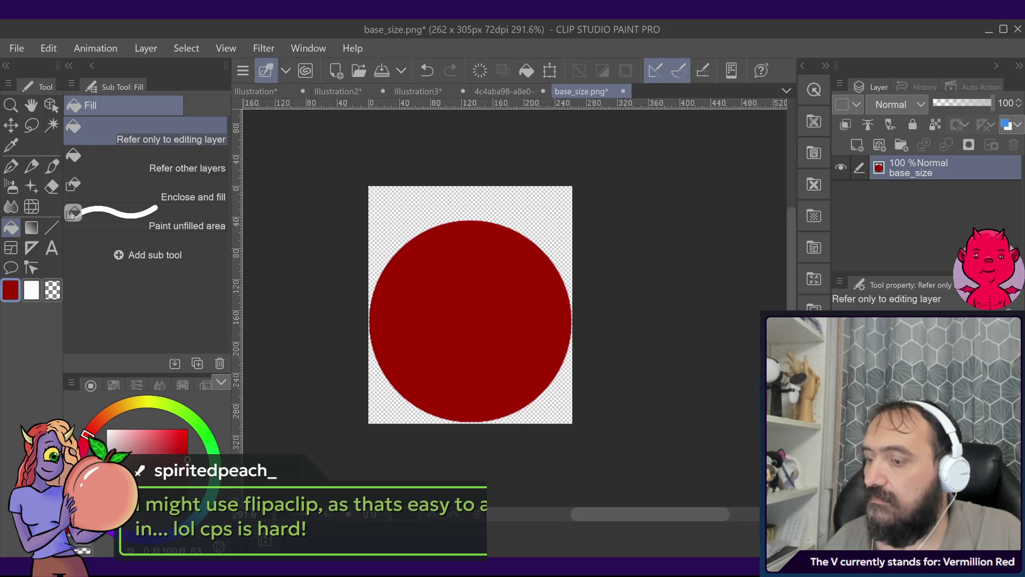
{"action": "key", "text": "ctrl+s"}
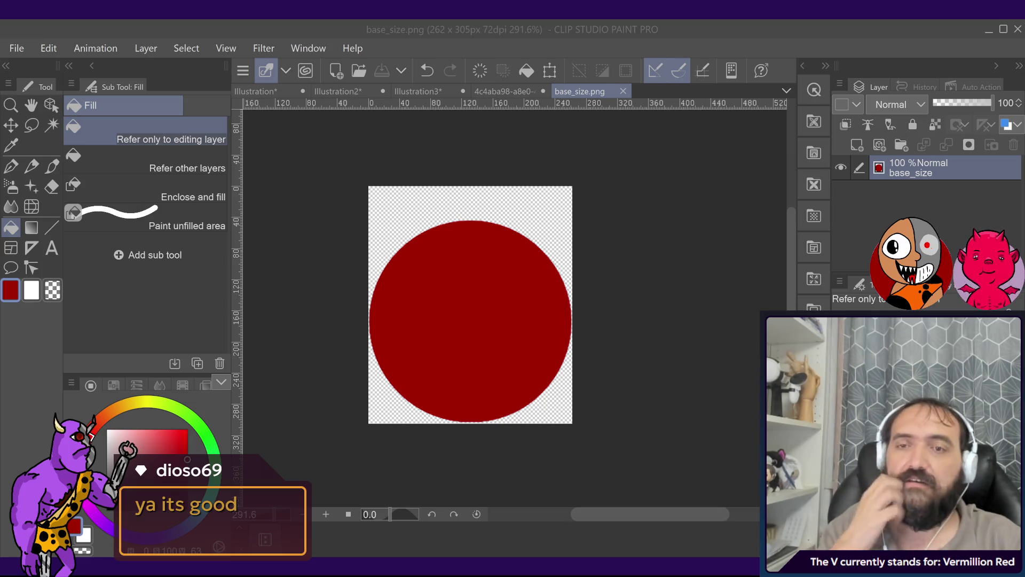
Step: Bring the 1600 x 1200 px Illustration notes canvas back to the front with Ctrl+Tab
{"action": "key", "text": "ctrl+Tab"}
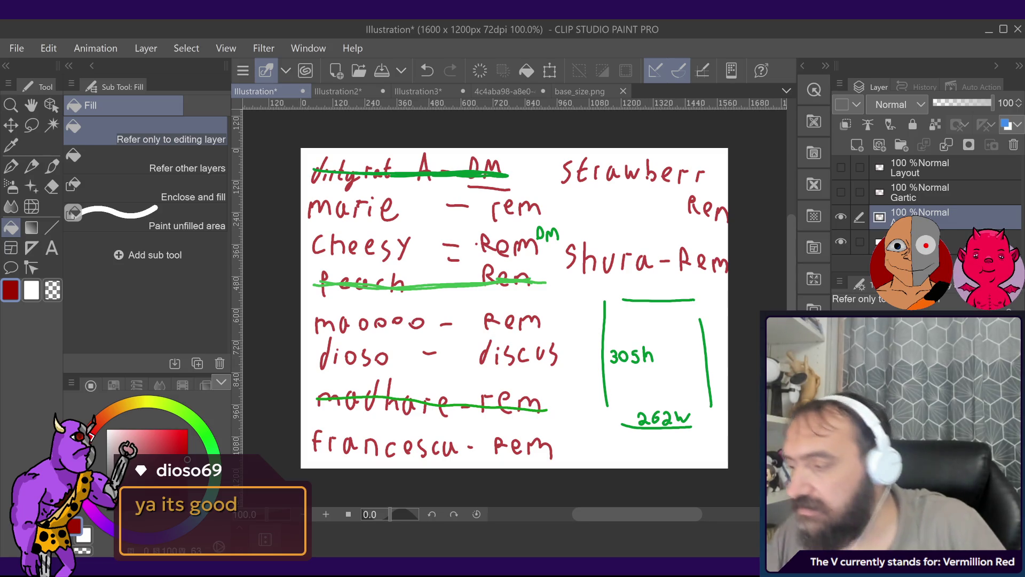
Step: With the G-pen in green, strike through the sixth name on the list
{"action": "key", "text": "p"}
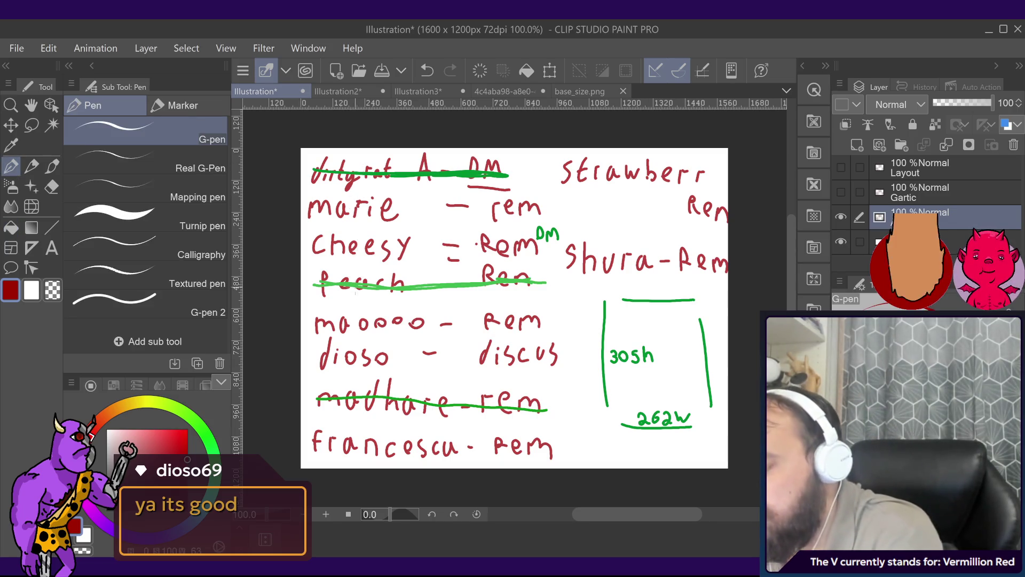
{"action": "left_click_drag", "start_coordinate": [315, 352], "coordinate": [464, 353]}
{"action": "key", "text": "ctrl+z"}
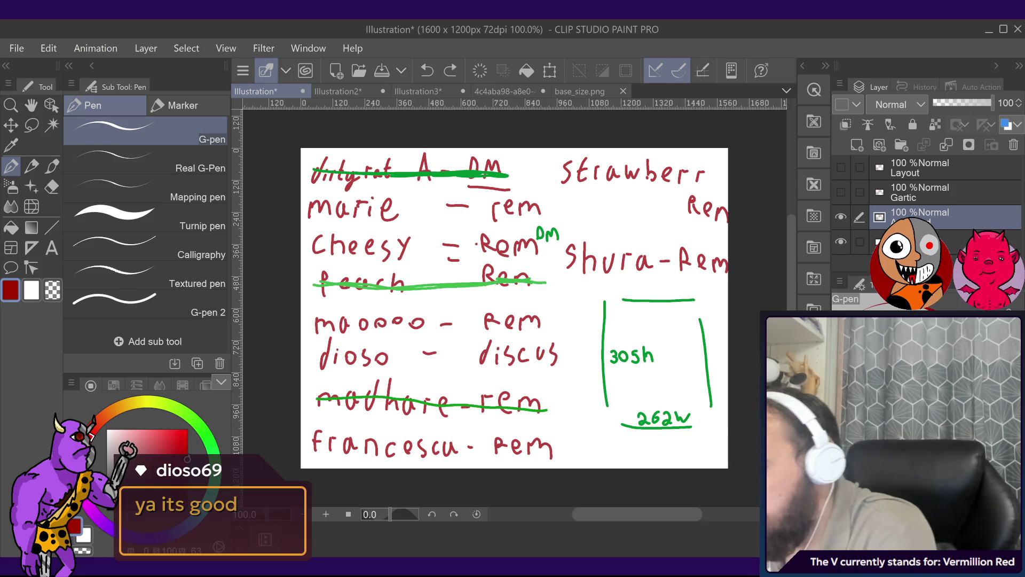
{"action": "left_click", "coordinate": [332, 402], "text": "alt"}
{"action": "left_click_drag", "start_coordinate": [312, 361], "coordinate": [565, 354]}
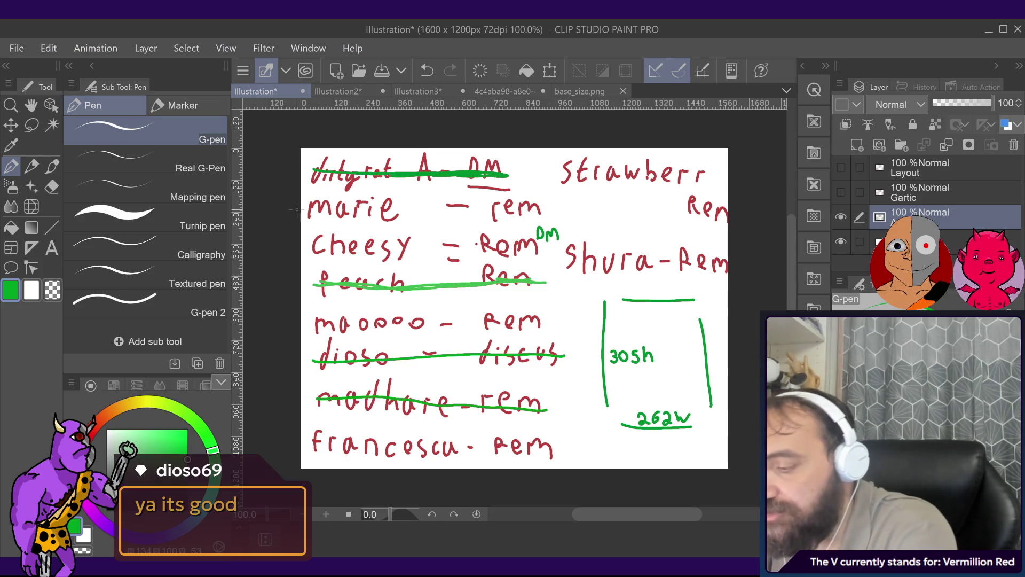
Step: Strike through the second, fifth and lower left-column names plus both right-column entries
{"action": "left_click_drag", "start_coordinate": [302, 209], "coordinate": [550, 208]}
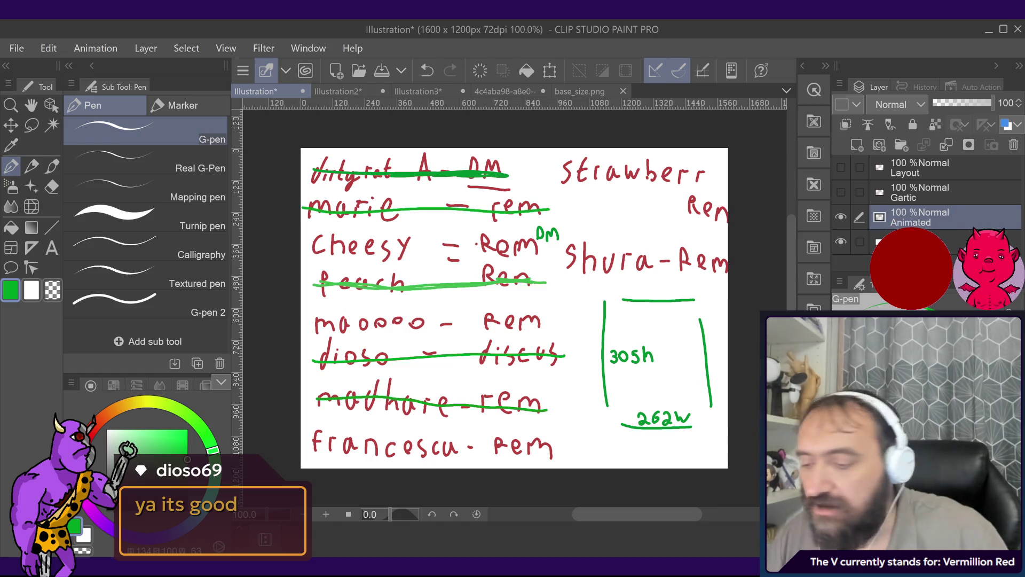
{"action": "left_click_drag", "start_coordinate": [305, 323], "coordinate": [544, 320]}
{"action": "left_click_drag", "start_coordinate": [315, 448], "coordinate": [552, 446]}
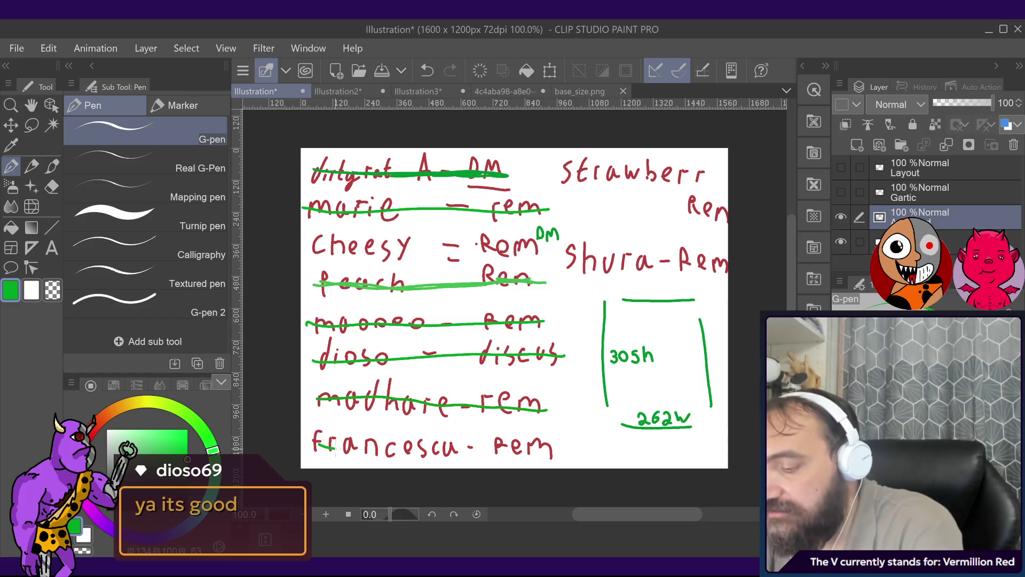
{"action": "left_click_drag", "start_coordinate": [564, 176], "coordinate": [726, 212]}
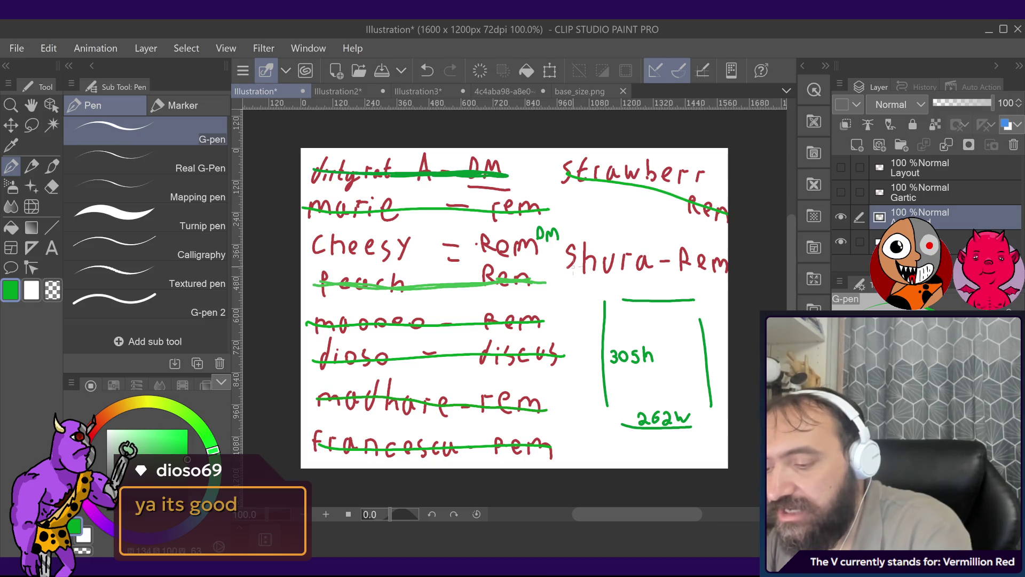
{"action": "left_click_drag", "start_coordinate": [571, 272], "coordinate": [727, 260]}
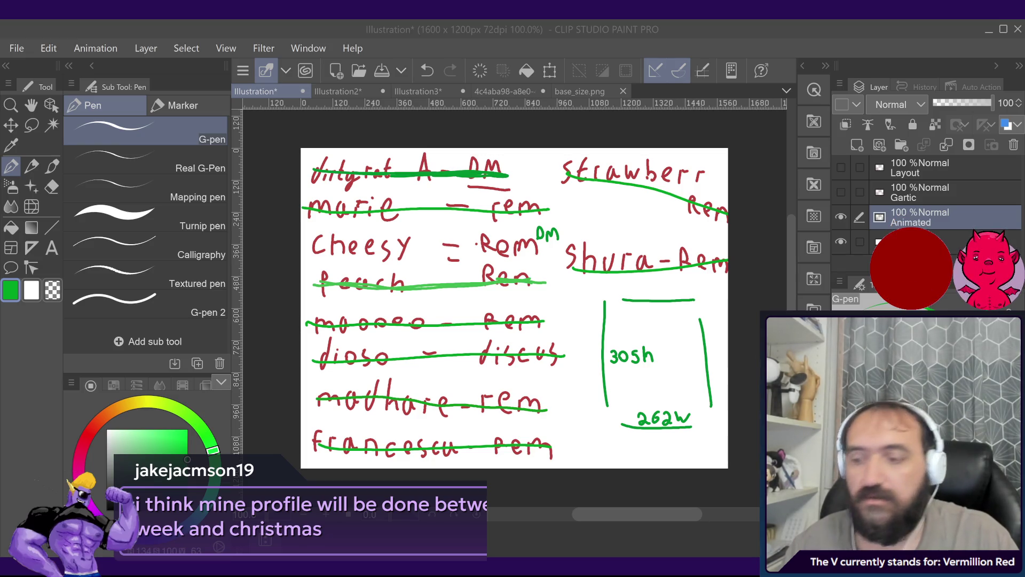
Step: Strike out the Cheesy entry, hide the list layer and show the Gartic layer's list
{"action": "left_click_drag", "start_coordinate": [313, 251], "coordinate": [564, 240]}
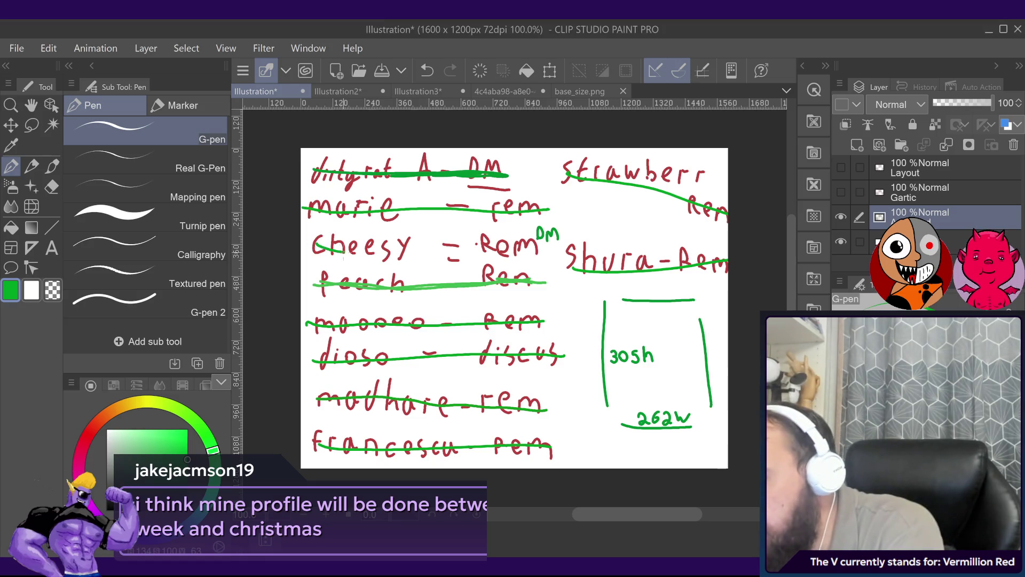
{"action": "left_click", "coordinate": [841, 216]}
{"action": "left_click", "coordinate": [841, 192]}
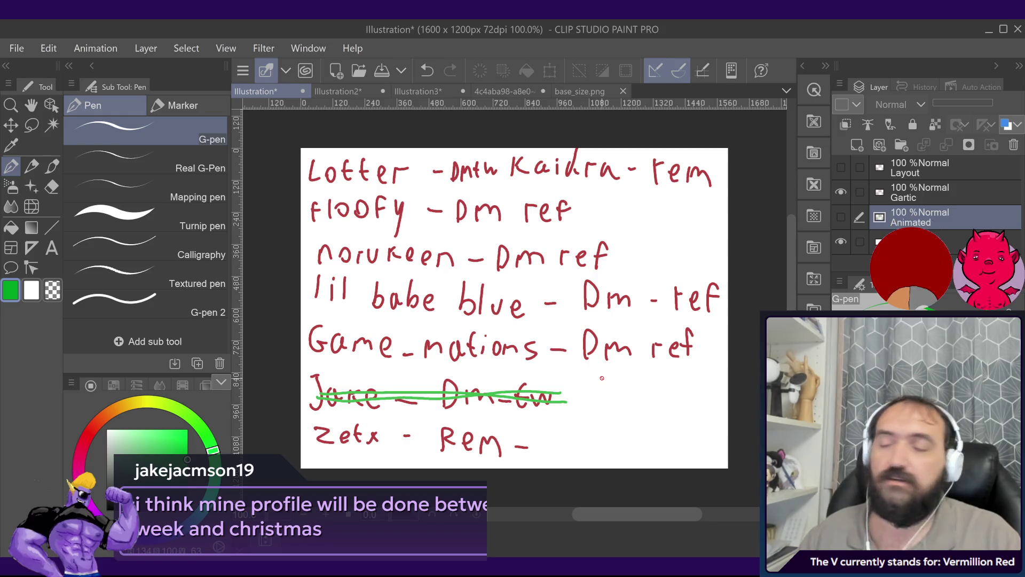
{"action": "key", "text": "alt+Tab"}
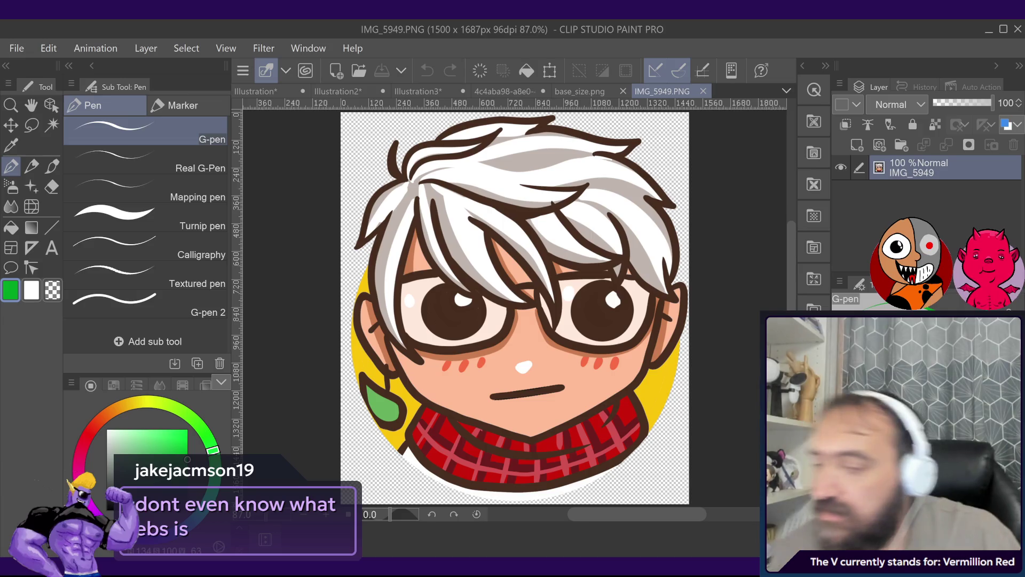
Step: Zoom the IMG_5949.PNG portrait out to 70.5%
{"action": "scroll", "coordinate": [677, 263], "scroll_direction": "down", "scroll_amount": 2}
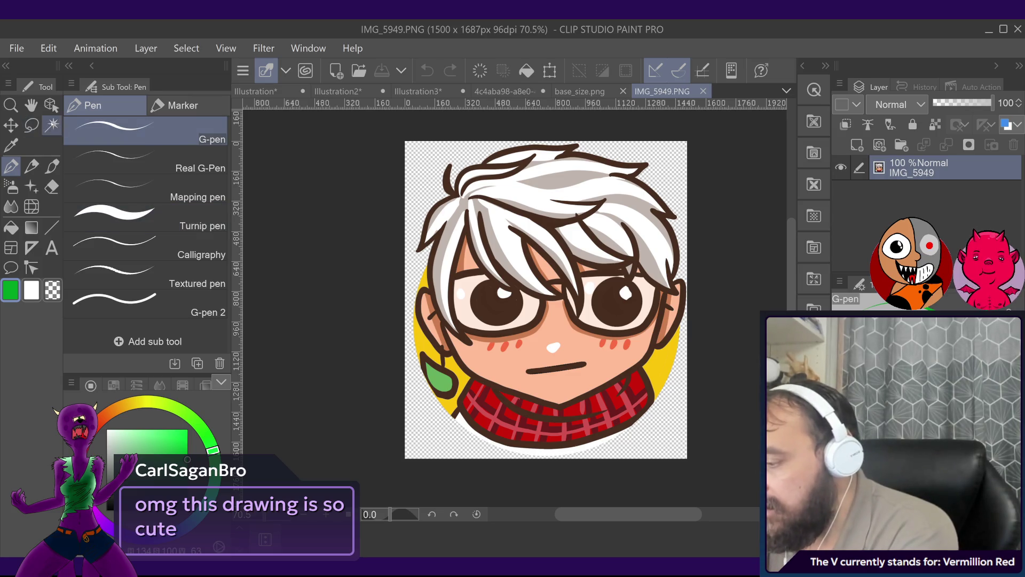
Step: Select and delete the four yellow circle pieces with Auto select, then clear the selection
{"action": "left_click", "coordinate": [52, 125]}
{"action": "left_click", "coordinate": [456, 373]}
{"action": "key", "text": "Delete"}
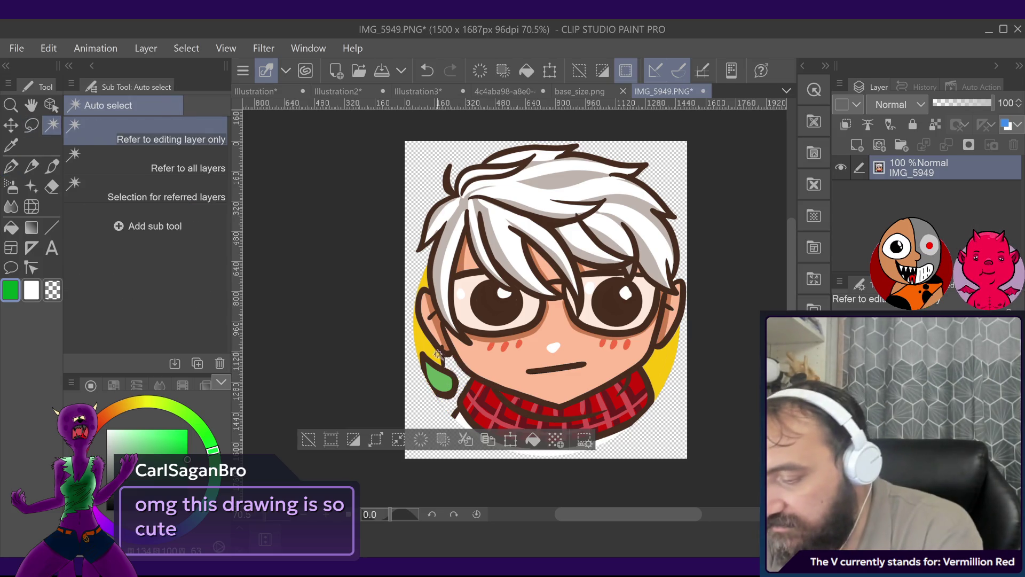
{"action": "left_click", "coordinate": [424, 342]}
{"action": "key", "text": "Delete"}
{"action": "left_click", "coordinate": [424, 282]}
{"action": "key", "text": "Delete"}
{"action": "left_click", "coordinate": [662, 369]}
{"action": "key", "text": "Delete"}
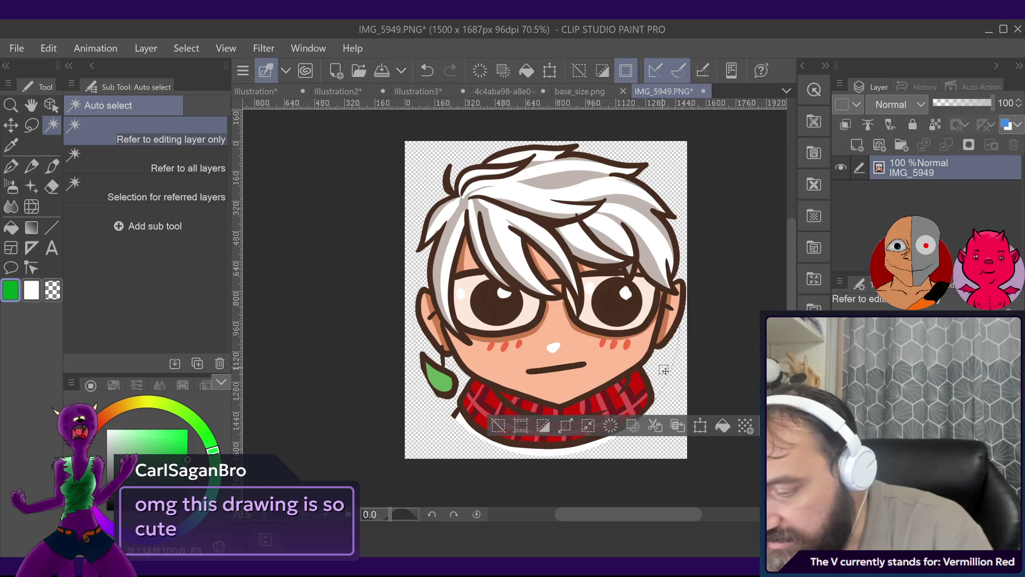
{"action": "key", "text": "ctrl+d"}
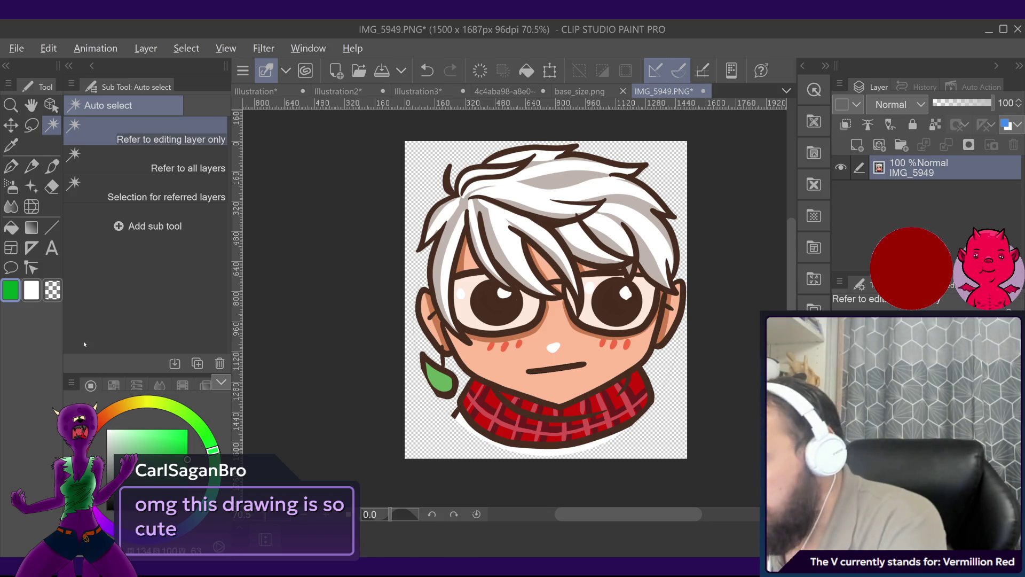
{"action": "key", "text": "alt"}
Step: Erase the stray stroke at the face's right edge with a thicker transparent brush
{"action": "key", "text": "p"}
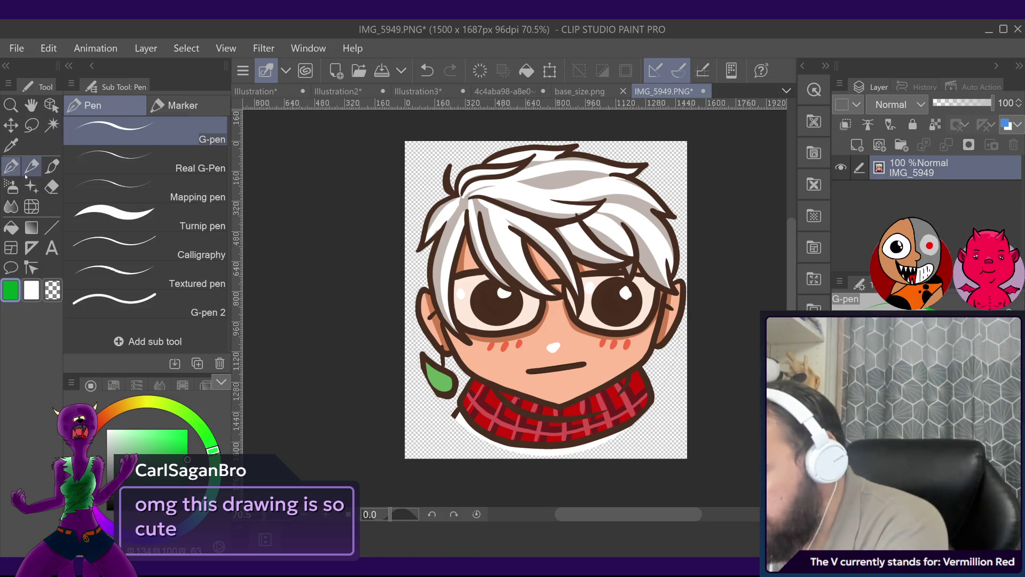
{"action": "left_click", "coordinate": [463, 346], "text": "alt"}
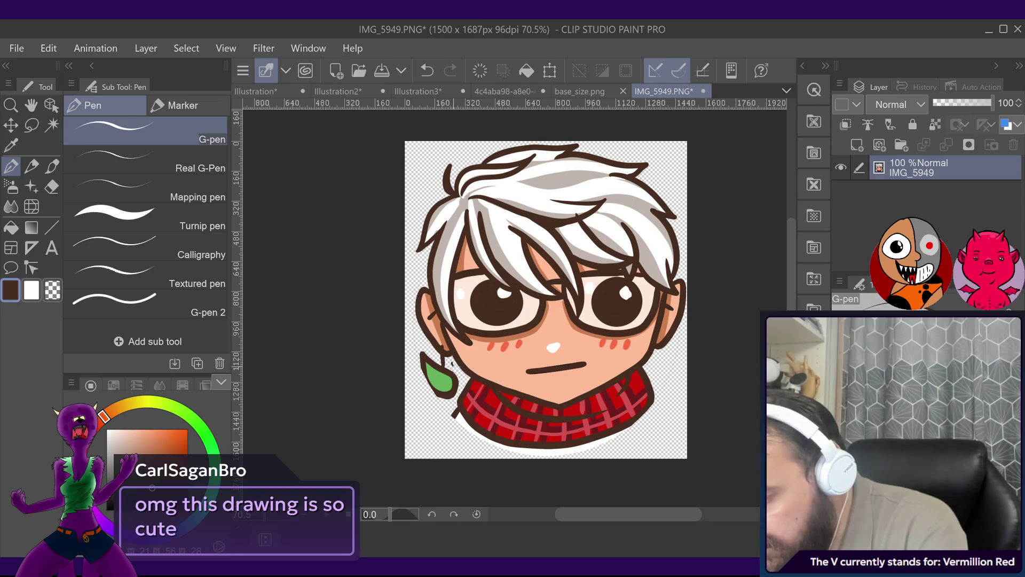
{"action": "key", "text": "ctrl+z"}
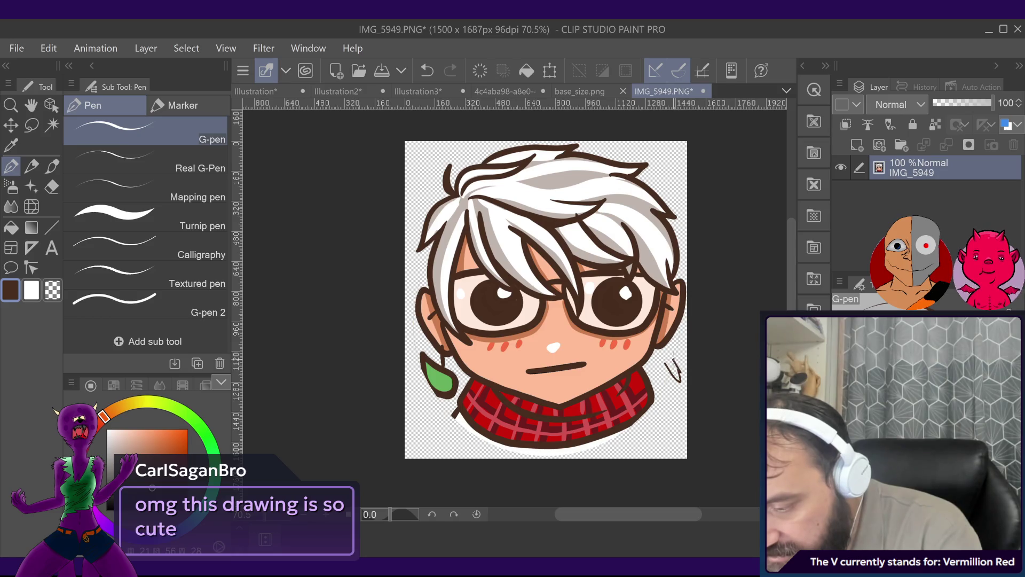
{"action": "key", "text": "c"}
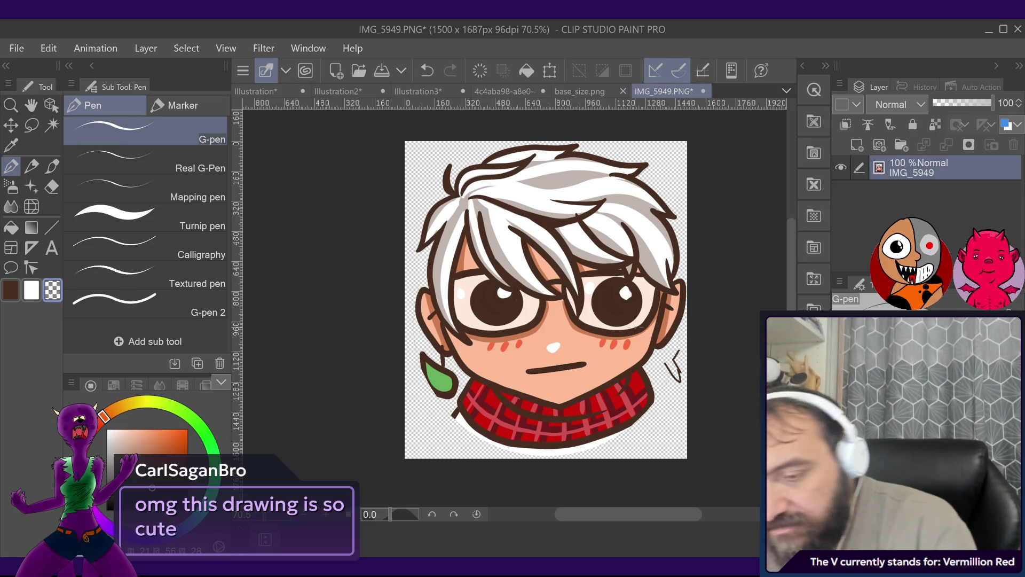
{"action": "key", "text": "]"}
{"action": "left_click_drag", "start_coordinate": [667, 362], "coordinate": [676, 388]}
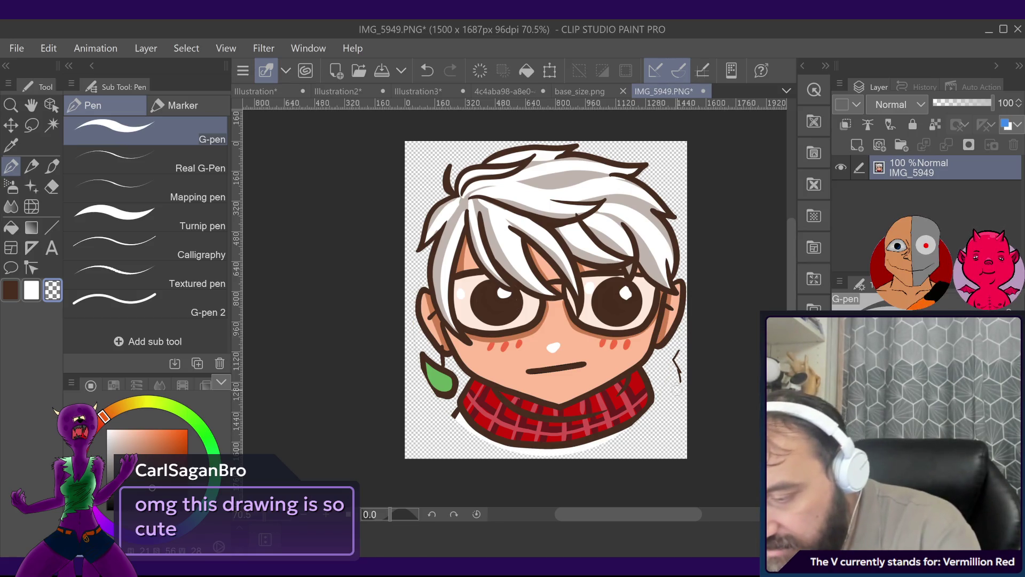
{"action": "left_click_drag", "start_coordinate": [676, 354], "coordinate": [679, 384]}
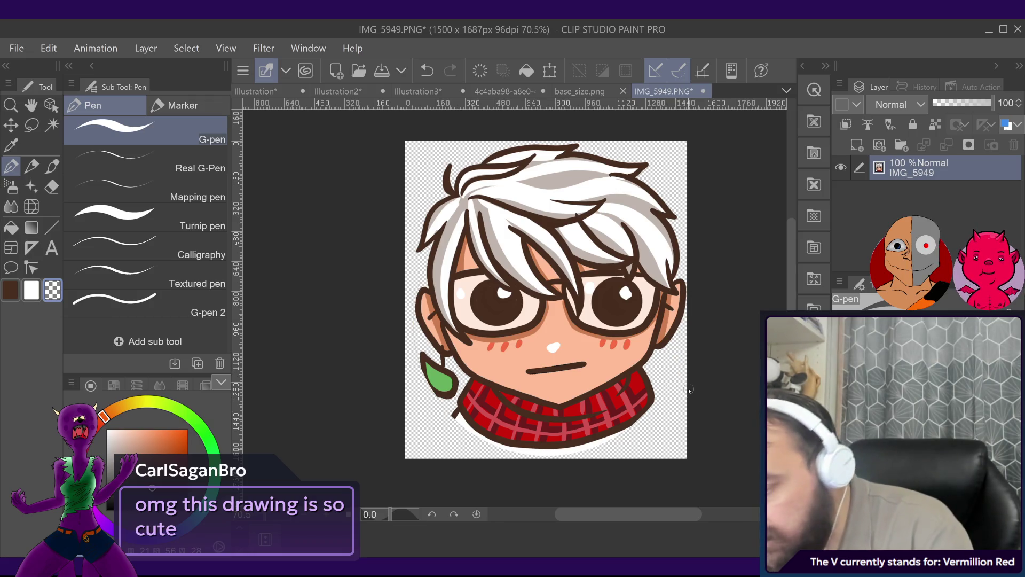
{"action": "key", "text": "ctrl+z"}
{"action": "key", "text": "ctrl+y"}
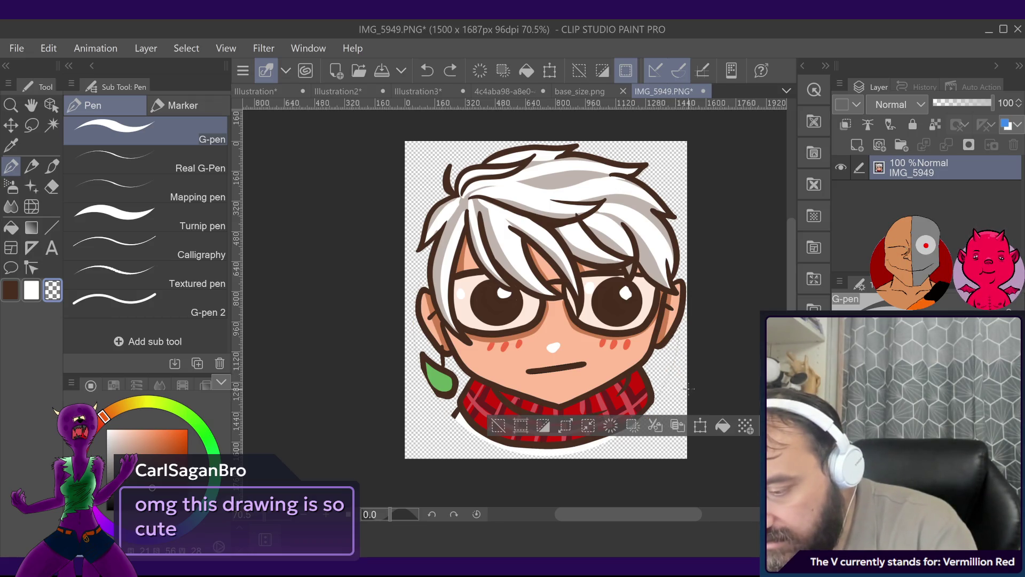
Step: Redraw short dark brown outline strokes along the face's right edge and cheek
{"action": "left_click", "coordinate": [654, 349], "text": "alt"}
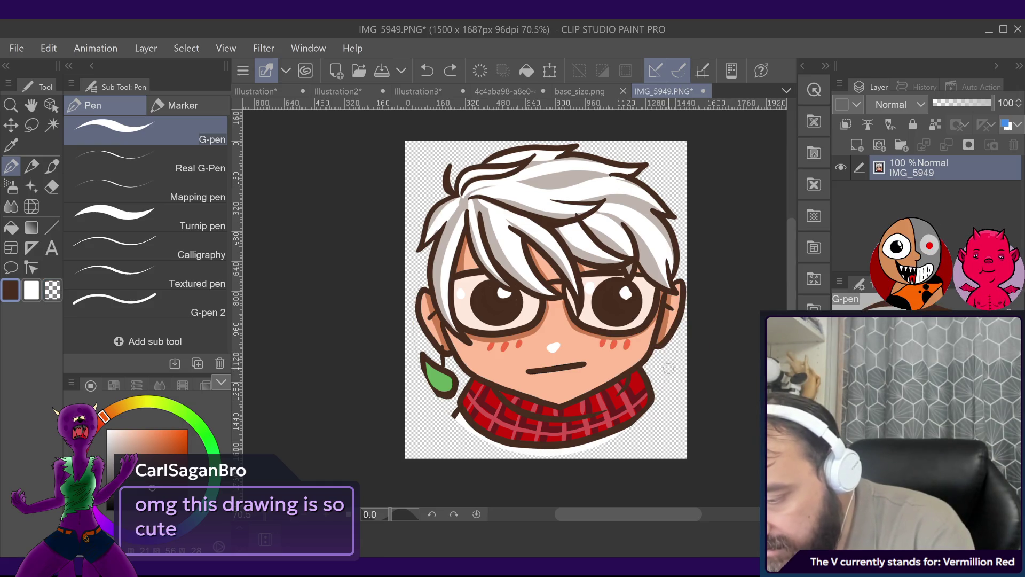
{"action": "left_click_drag", "start_coordinate": [665, 365], "coordinate": [680, 382]}
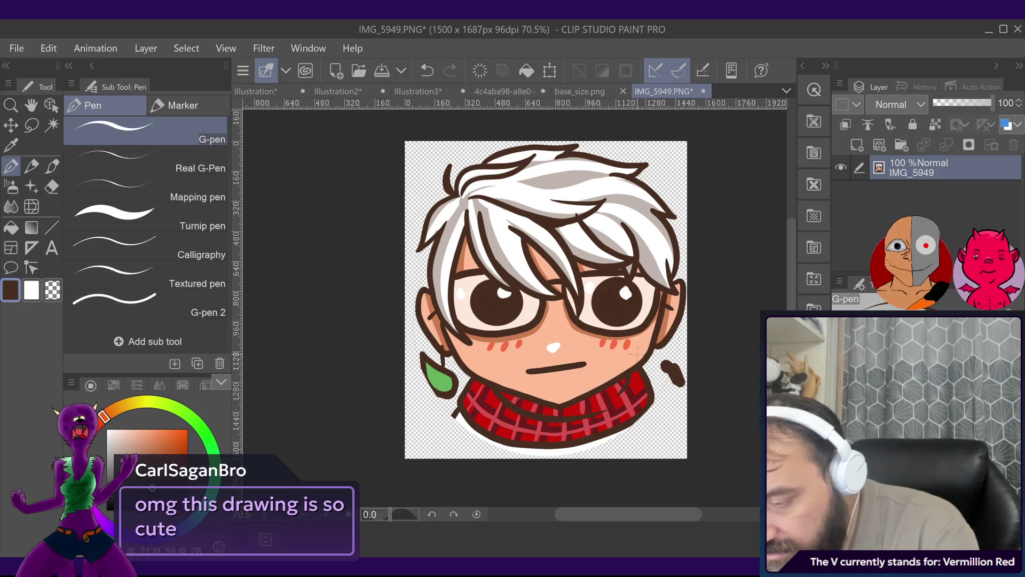
{"action": "left_click_drag", "start_coordinate": [624, 348], "coordinate": [635, 379]}
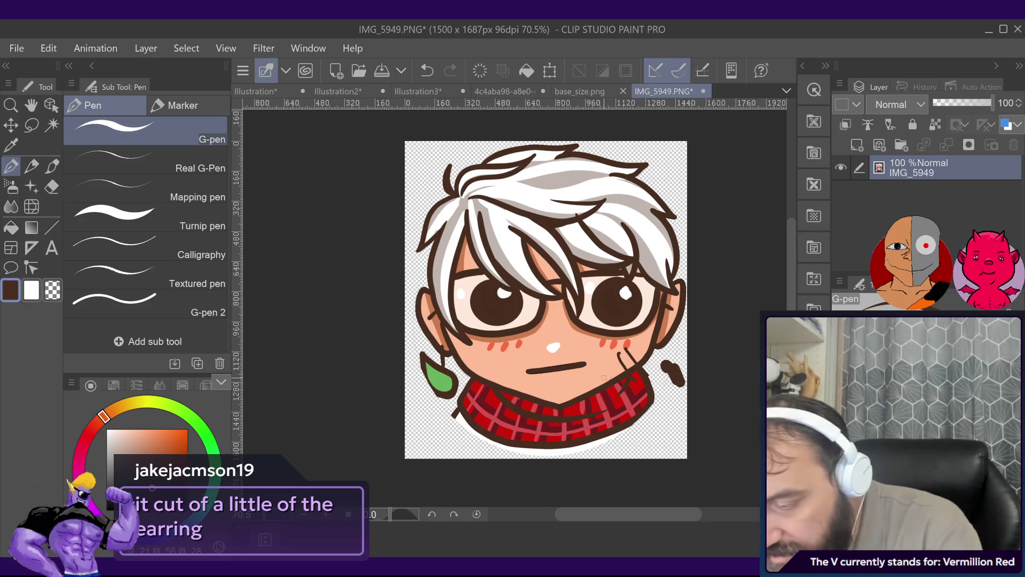
{"action": "mouse_move", "coordinate": [592, 362]}
{"action": "left_mouse_down"}
{"action": "mouse_move", "coordinate": [607, 381]}
{"action": "mouse_move", "coordinate": [592, 390]}
{"action": "left_mouse_up"}
{"action": "key", "text": "ctrl+z"}
{"action": "key", "text": "ctrl+z"}
{"action": "key", "text": "ctrl+z"}
{"action": "key", "text": "ctrl+z"}
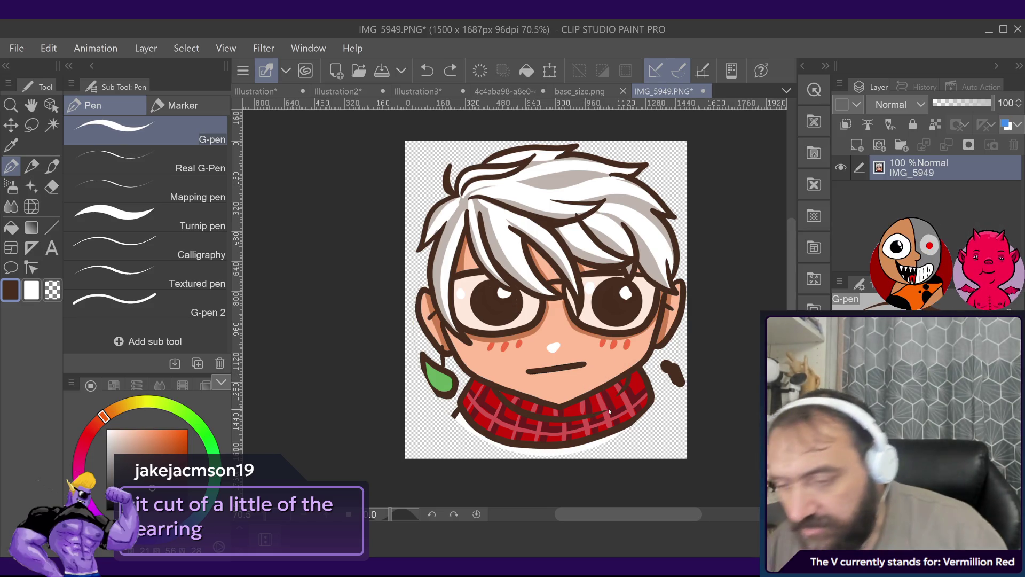
{"action": "key", "text": "ctrl+z"}
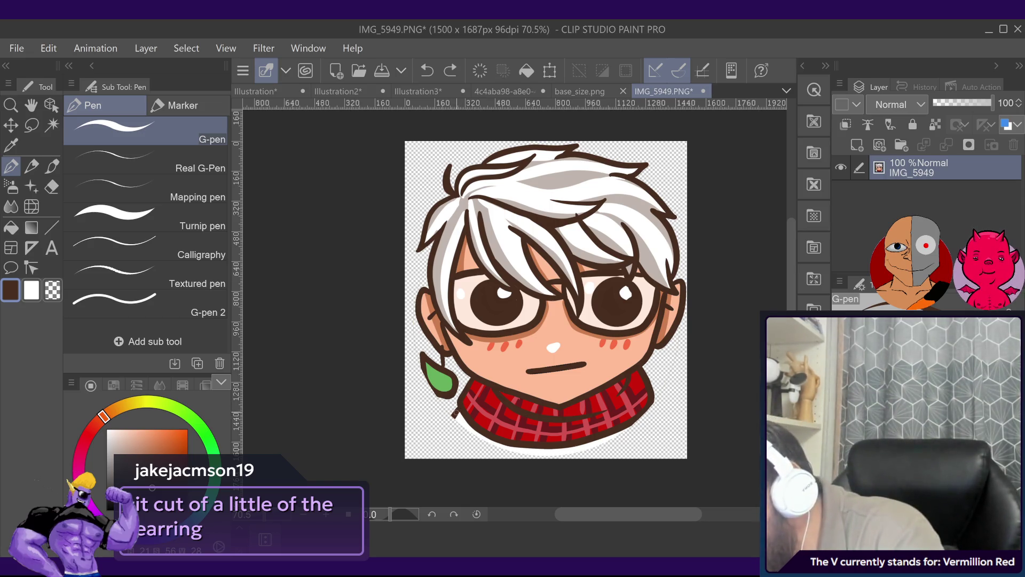
Step: Try the left shoulder line below the scarf and outline the scarf's lower-right edge
{"action": "left_click_drag", "start_coordinate": [456, 410], "coordinate": [444, 457]}
{"action": "key", "text": "ctrl+z"}
{"action": "left_click_drag", "start_coordinate": [458, 410], "coordinate": [443, 455]}
{"action": "key", "text": "ctrl+z"}
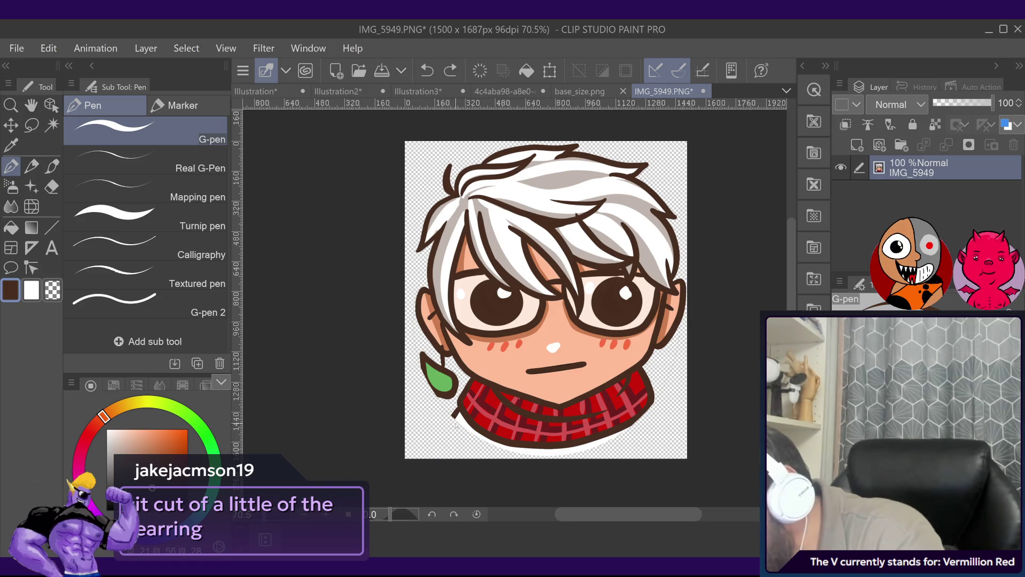
{"action": "left_click_drag", "start_coordinate": [455, 411], "coordinate": [434, 458]}
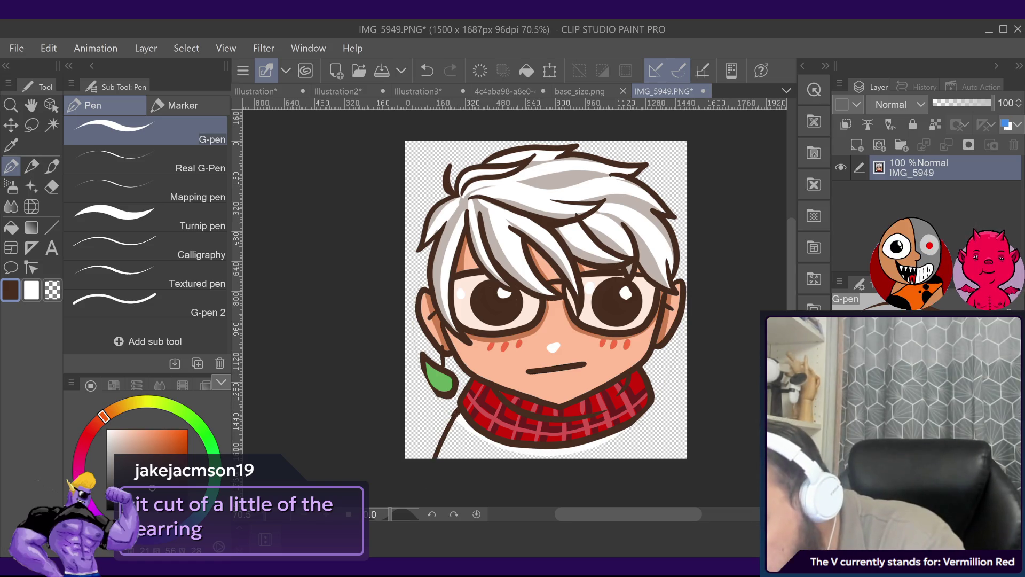
{"action": "key", "text": "ctrl+z"}
{"action": "left_click_drag", "start_coordinate": [635, 422], "coordinate": [650, 406]}
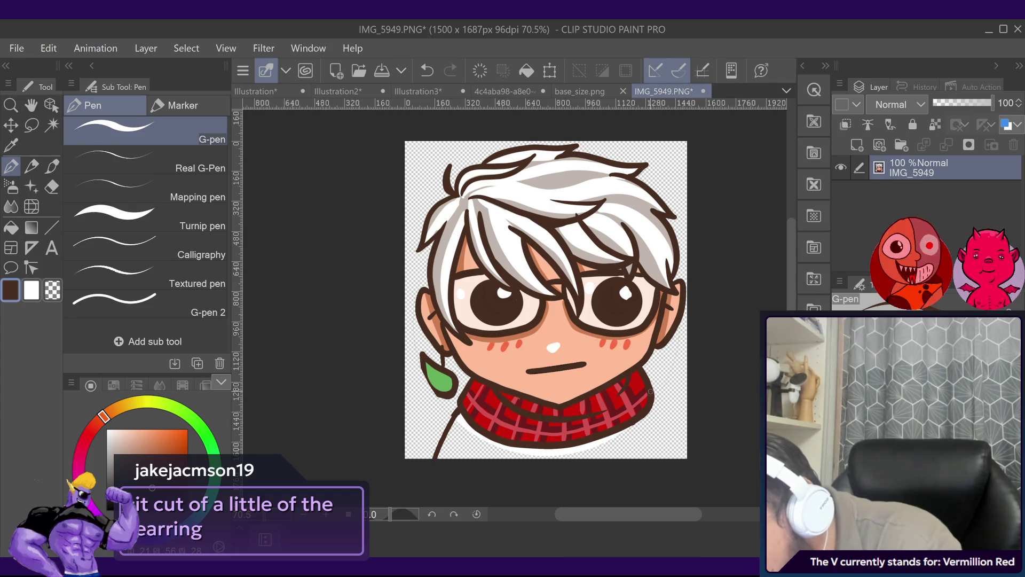
{"action": "key", "text": "ctrl+z"}
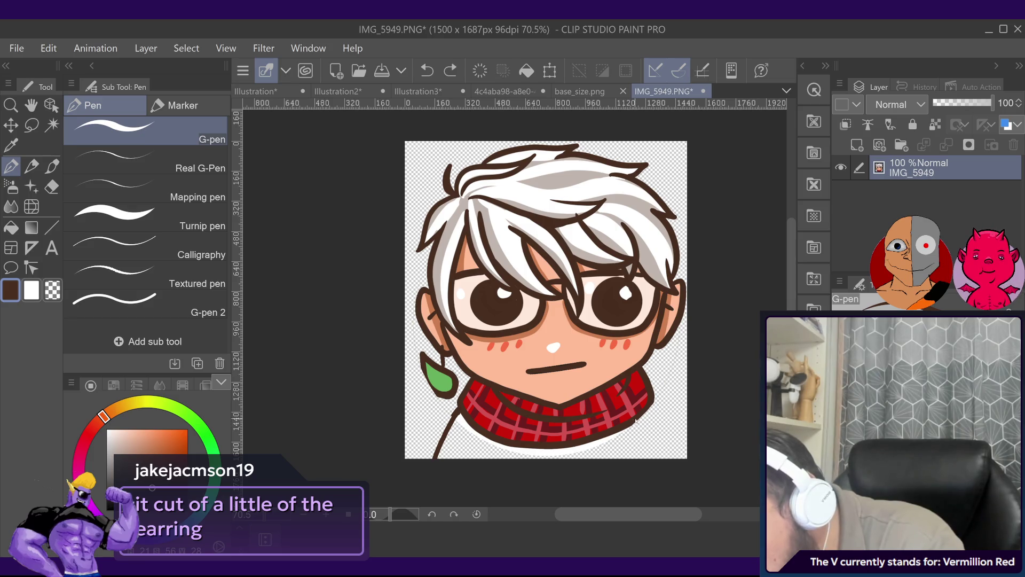
{"action": "left_click_drag", "start_coordinate": [633, 419], "coordinate": [651, 403]}
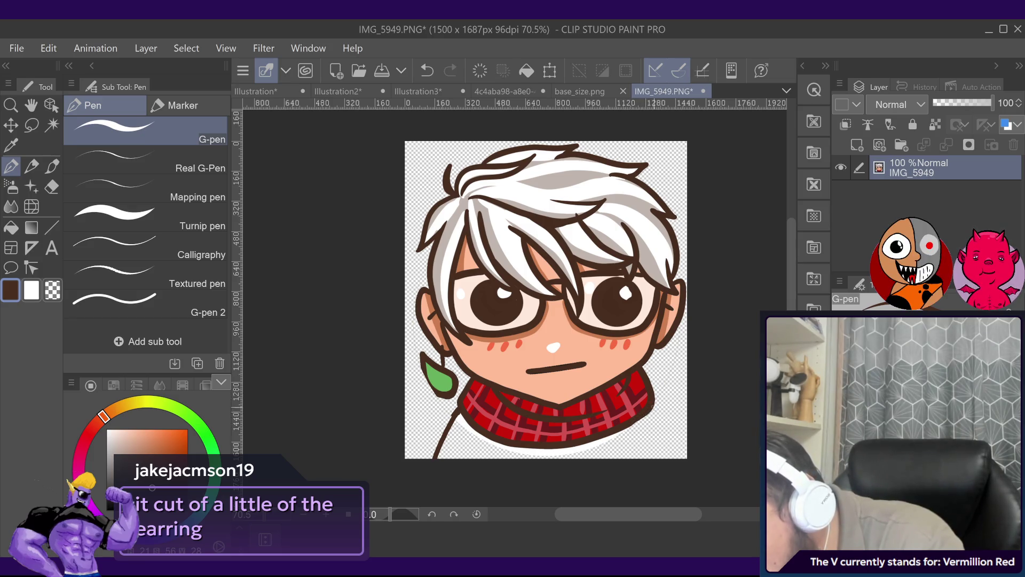
Step: Draw the right shoulder line to the canvas bottom and redraw the left one
{"action": "left_click_drag", "start_coordinate": [649, 410], "coordinate": [663, 459]}
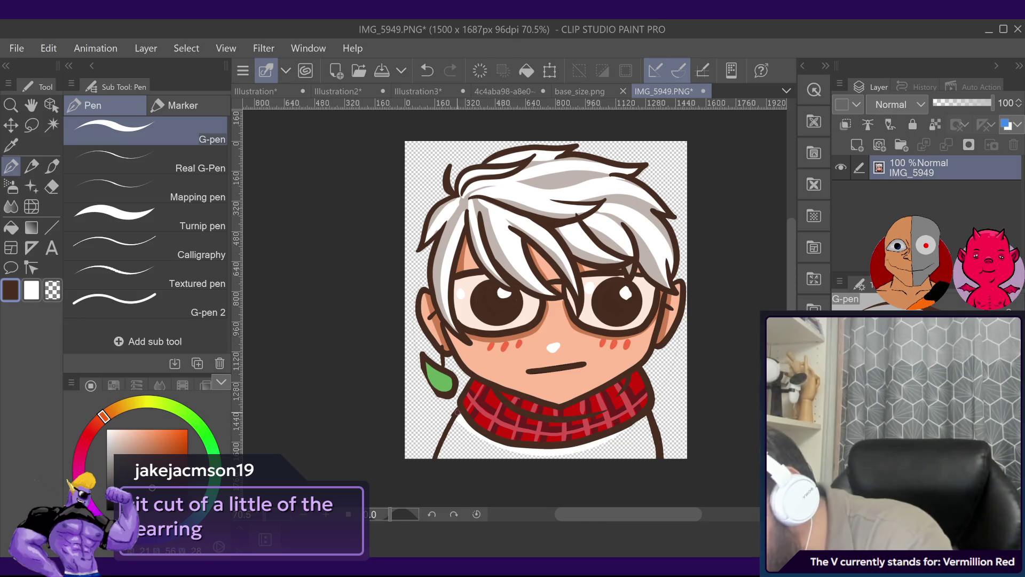
{"action": "key", "text": "ctrl+z"}
{"action": "left_click_drag", "start_coordinate": [454, 415], "coordinate": [434, 459]}
{"action": "key", "text": "ctrl+z"}
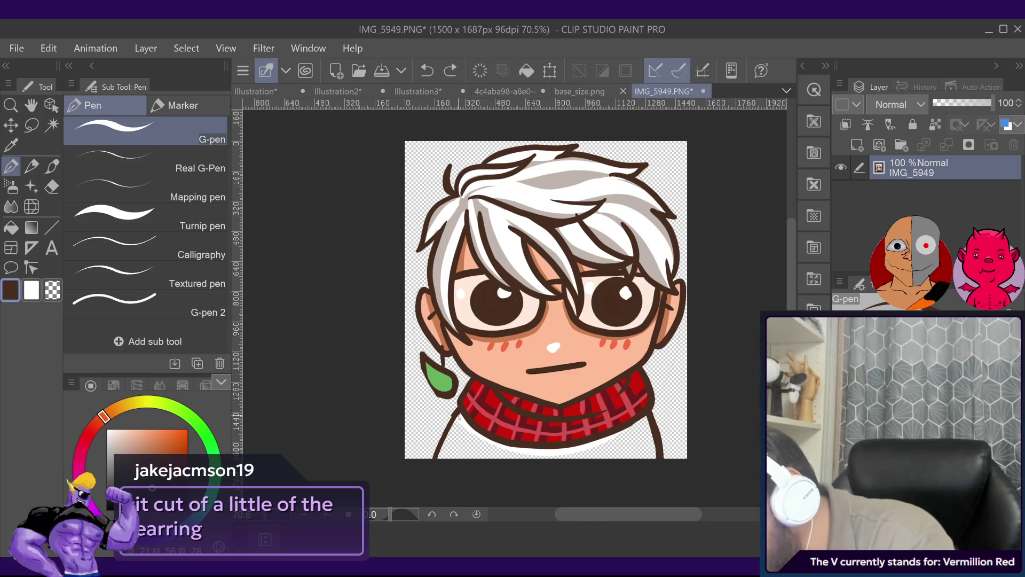
{"action": "left_click_drag", "start_coordinate": [453, 416], "coordinate": [433, 457]}
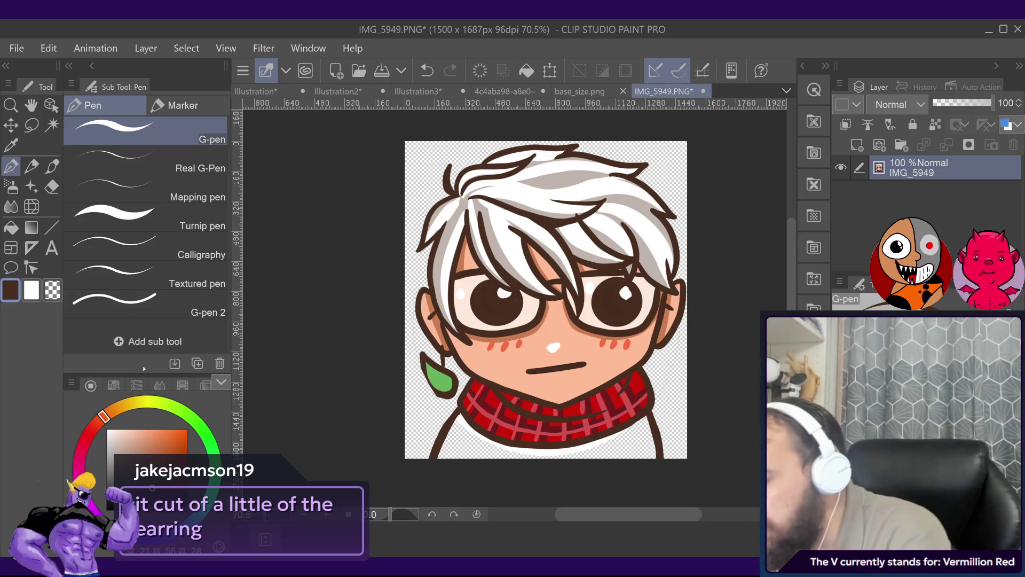
{"action": "left_click", "coordinate": [32, 290]}
Step: Fill the shirt below the scarf white, then return to the G-pen with dark brown
{"action": "left_click", "coordinate": [10, 227]}
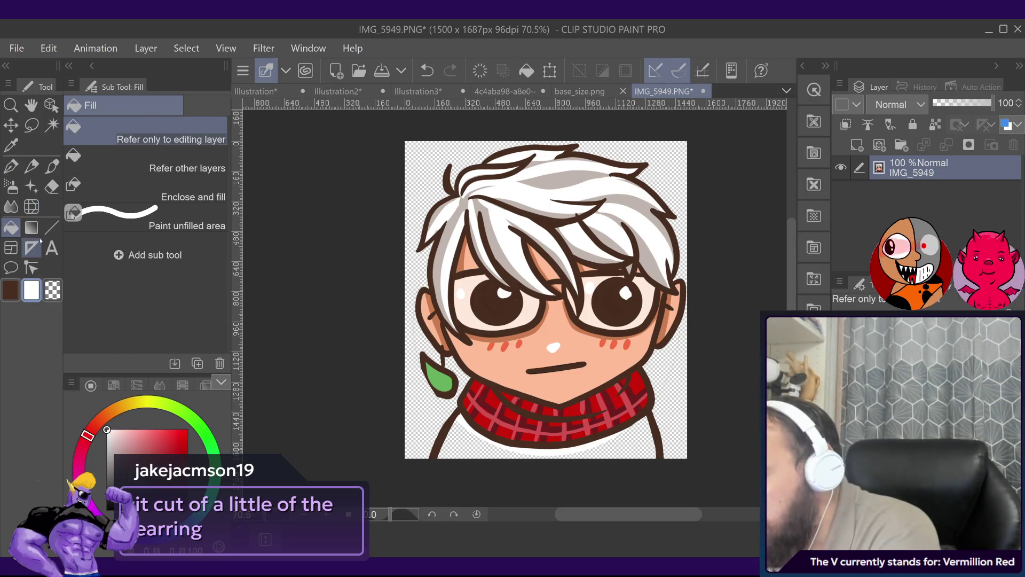
{"action": "left_click", "coordinate": [472, 443]}
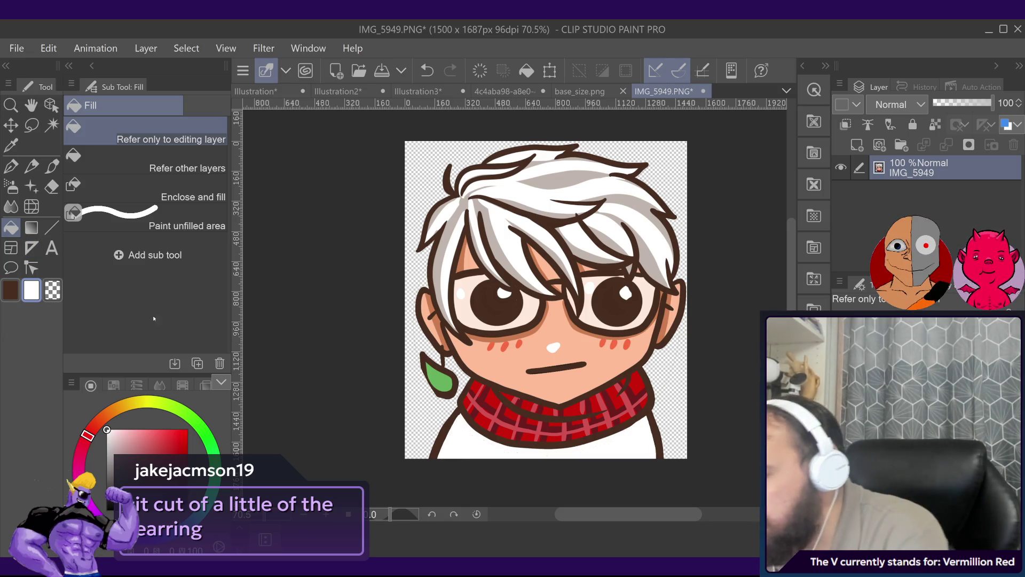
{"action": "left_click", "coordinate": [16, 165]}
{"action": "left_click", "coordinate": [11, 290]}
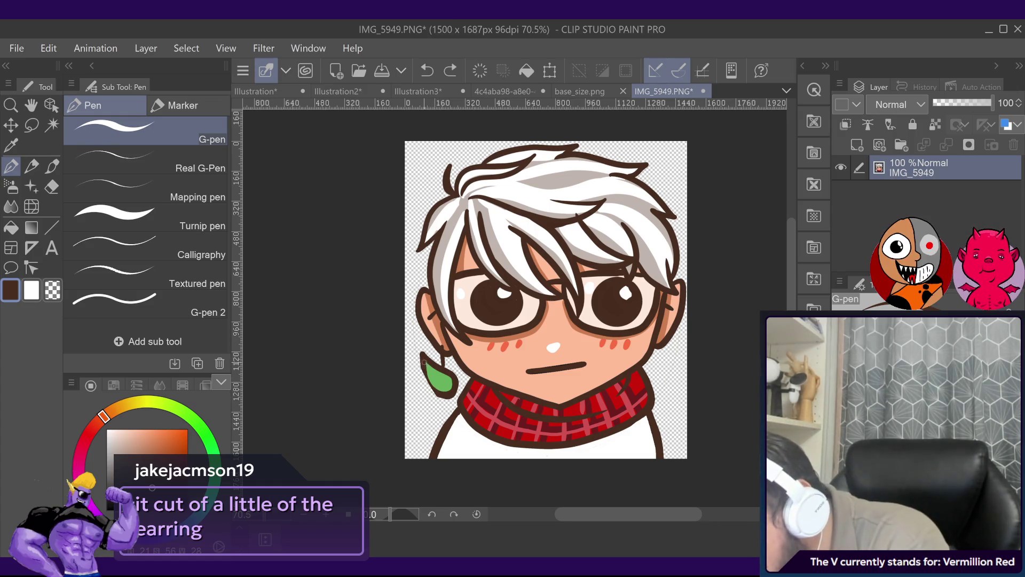
Step: Retry and undo the earring's bottom-edge stroke, then start and cancel a whole-image transform
{"action": "key", "text": "ctrl+z"}
{"action": "key", "text": "ctrl+z"}
{"action": "left_click_drag", "start_coordinate": [425, 368], "coordinate": [443, 396]}
{"action": "key", "text": "ctrl+z"}
{"action": "key", "text": "ctrl+z"}
{"action": "key", "text": "ctrl+z"}
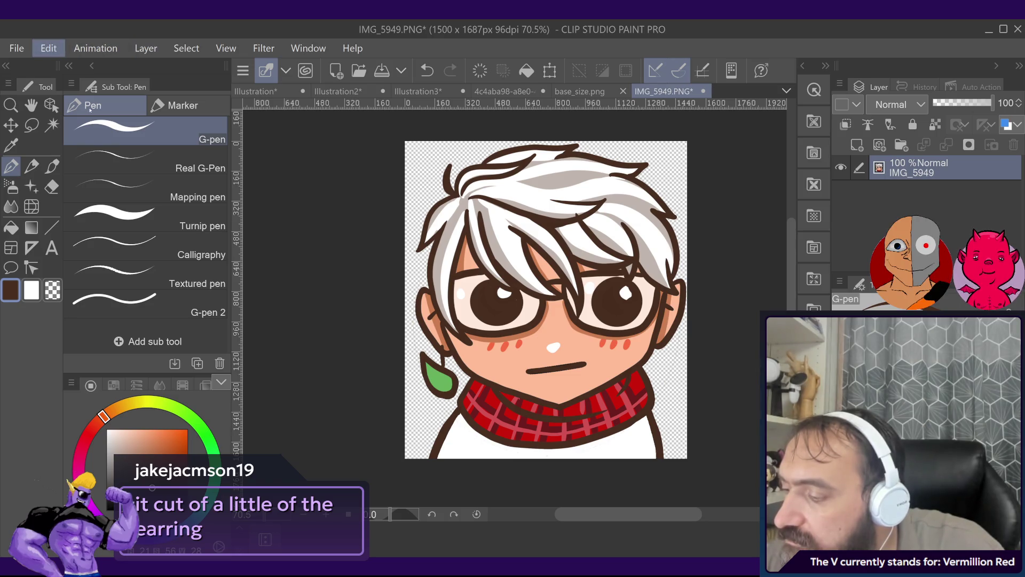
{"action": "key", "text": "ctrl+t"}
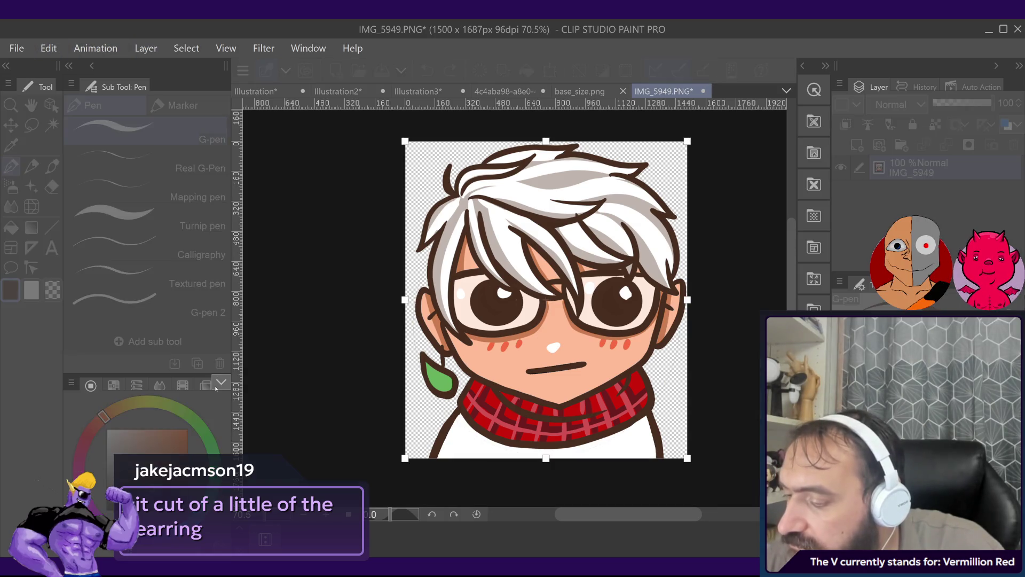
{"action": "key", "text": "Return"}
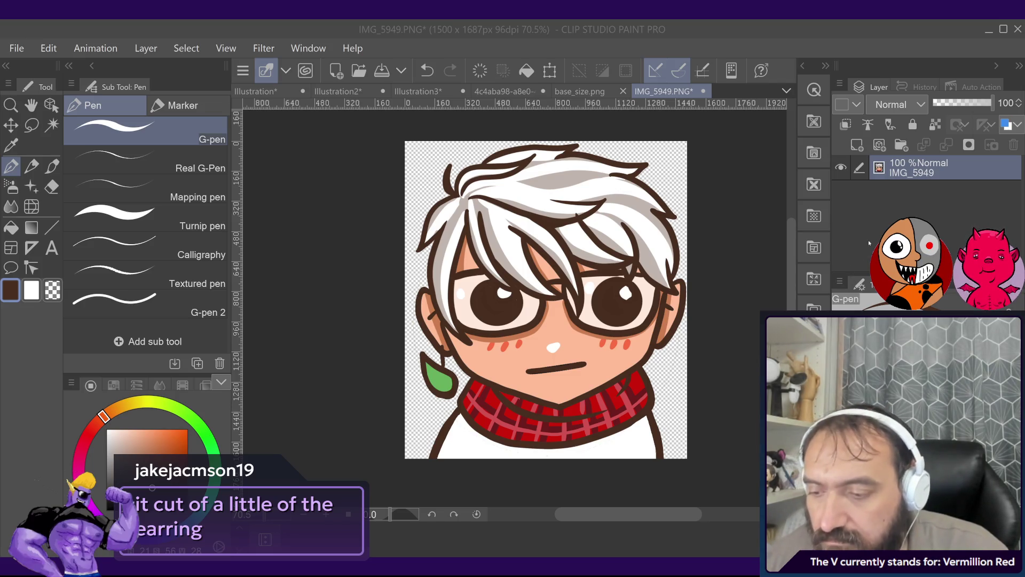
Step: Undo back to the full 1500 x 1687 px canvas
{"action": "key", "text": "ctrl+z"}
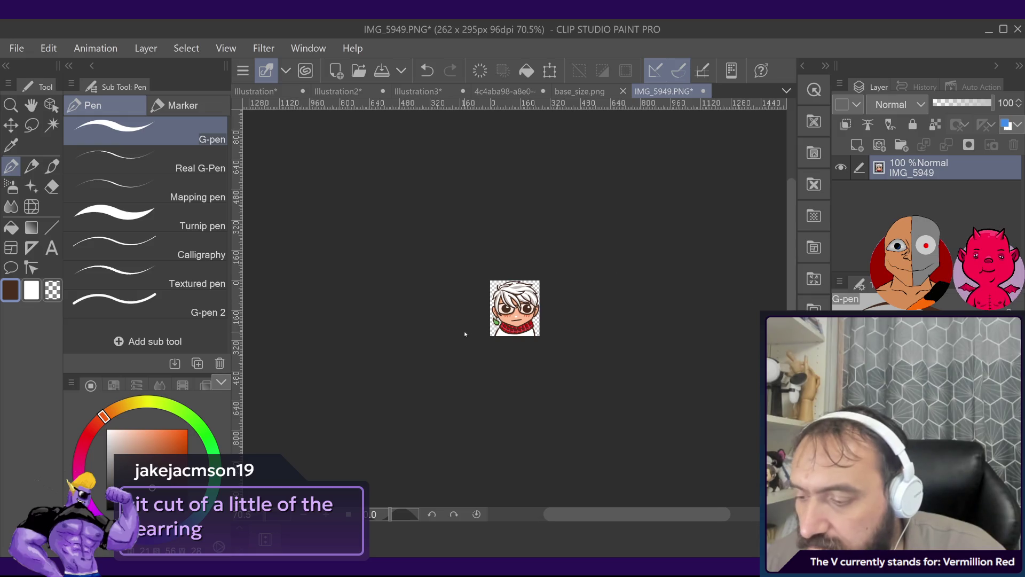
{"action": "scroll", "coordinate": [465, 334], "scroll_direction": "up", "scroll_amount": 2}
{"action": "scroll", "coordinate": [480, 304], "scroll_direction": "up", "scroll_amount": 2}
{"action": "scroll", "coordinate": [490, 279], "scroll_direction": "up", "scroll_amount": 1}
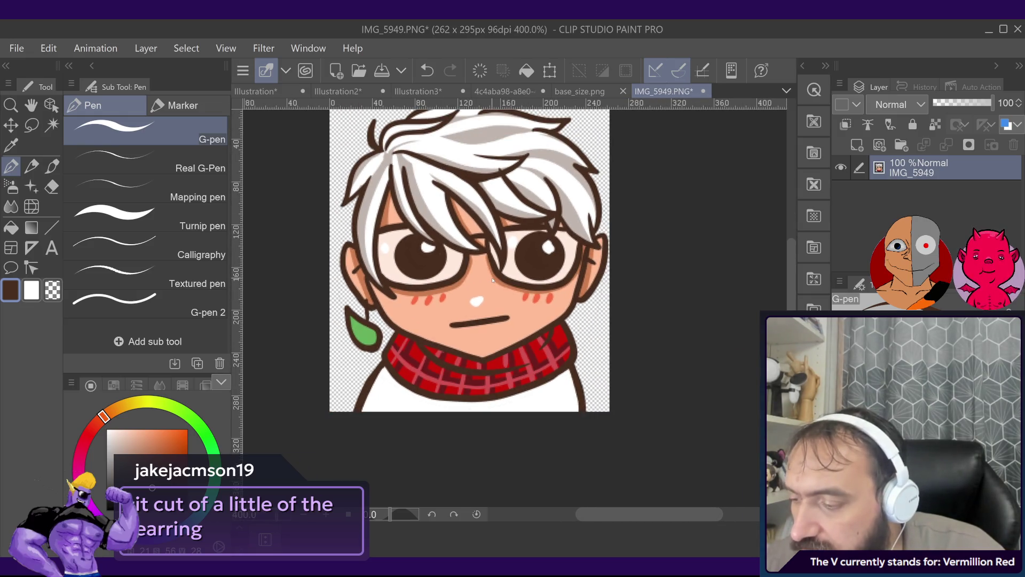
{"action": "key", "text": "ctrl+z"}
{"action": "scroll", "coordinate": [492, 277], "scroll_direction": "down", "scroll_amount": 2}
{"action": "scroll", "coordinate": [492, 277], "scroll_direction": "down", "scroll_amount": 2}
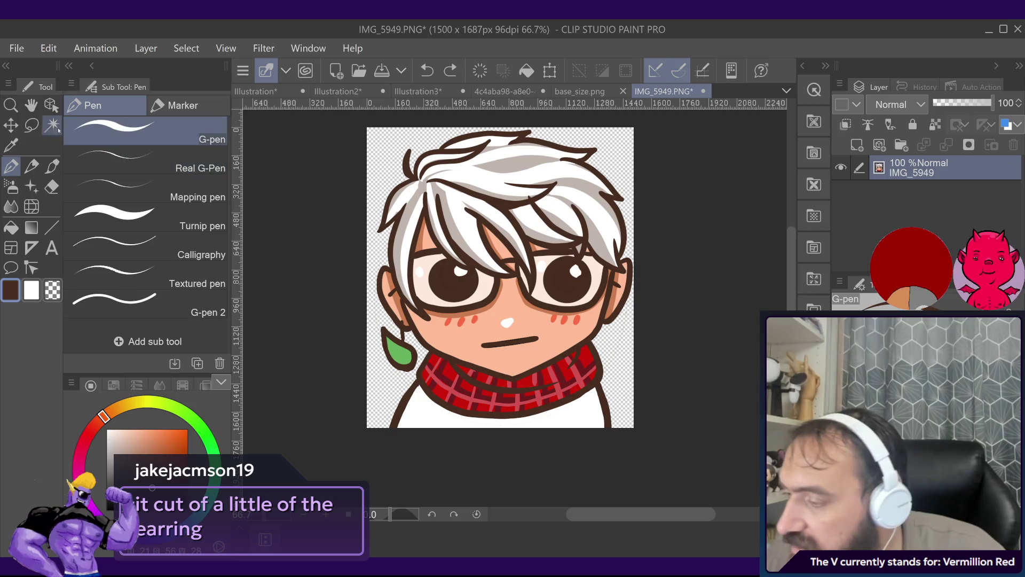
Step: Make a rectangular selection around the portrait that leaves out a narrow edge strip
{"action": "left_click", "coordinate": [34, 126]}
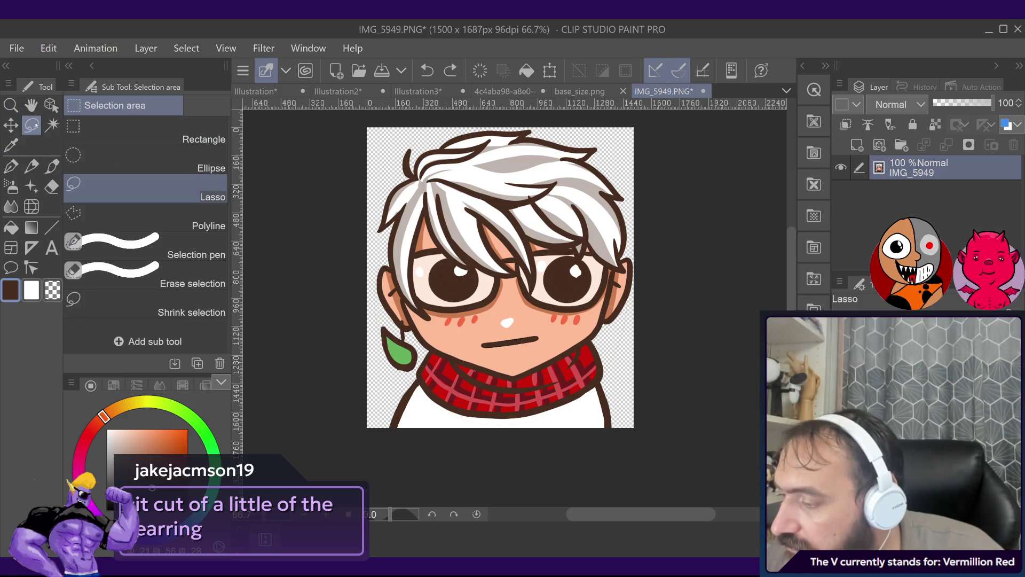
{"action": "left_click", "coordinate": [145, 130]}
{"action": "left_click_drag", "start_coordinate": [361, 112], "coordinate": [646, 504]}
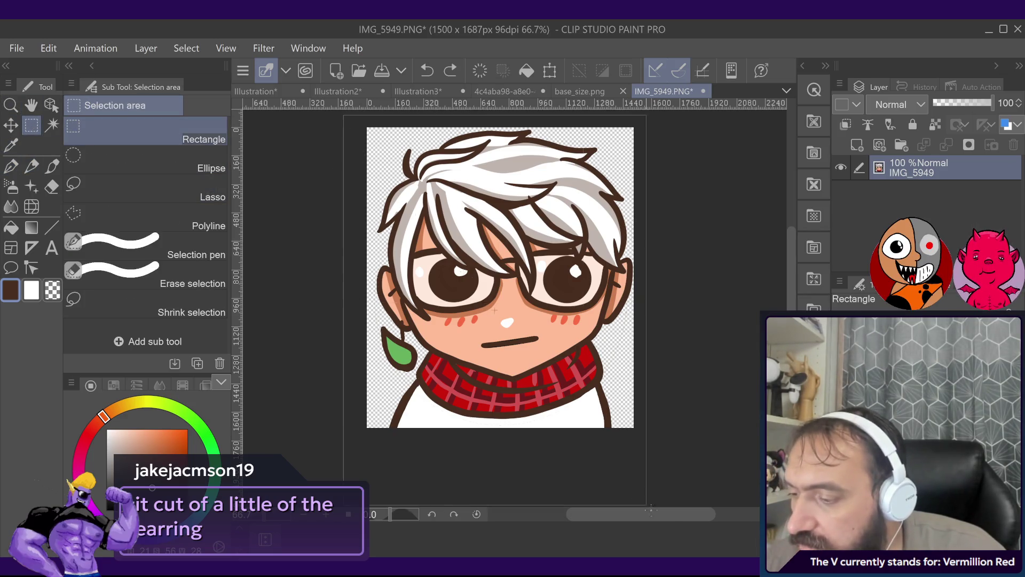
{"action": "scroll", "coordinate": [674, 306], "scroll_direction": "down", "scroll_amount": 5}
{"action": "scroll", "coordinate": [673, 306], "scroll_direction": "down", "scroll_amount": 4}
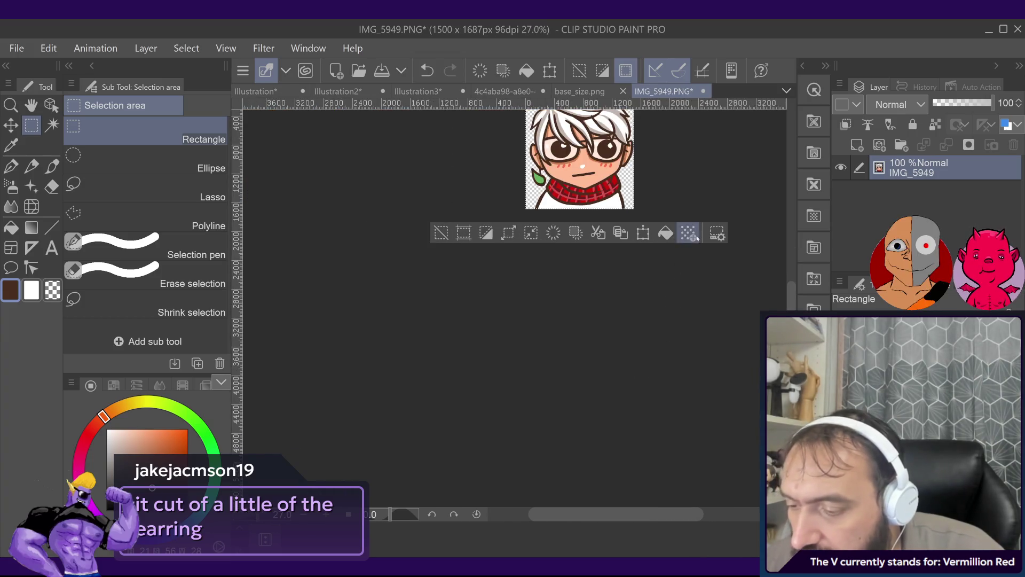
{"action": "key", "text": "ctrl+d"}
{"action": "left_click_drag", "start_coordinate": [669, 307], "coordinate": [557, 475]}
{"action": "scroll", "coordinate": [557, 476], "scroll_direction": "up", "scroll_amount": 1}
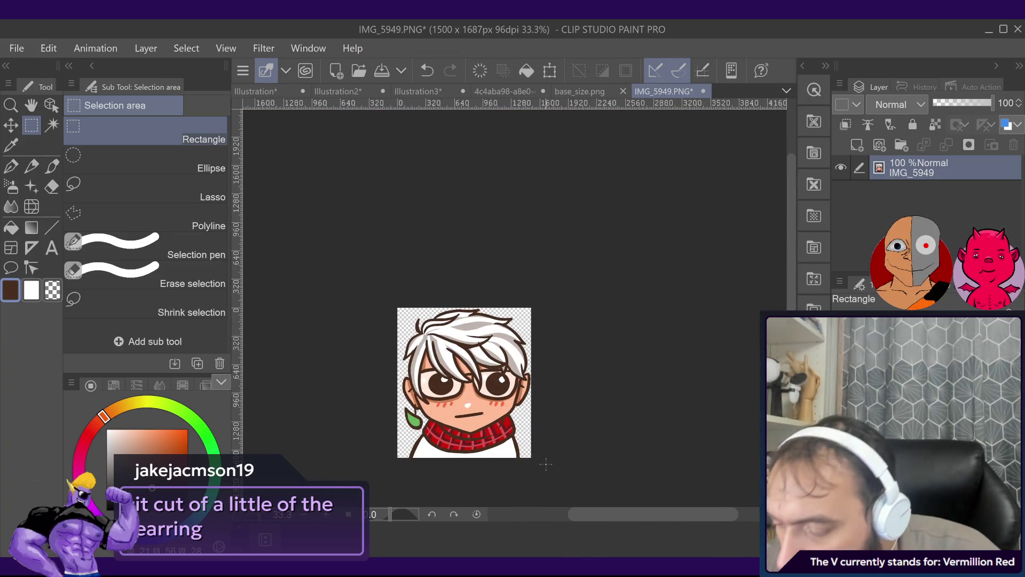
{"action": "key", "text": "ctrl+a"}
{"action": "scroll", "coordinate": [557, 391], "scroll_direction": "up", "scroll_amount": 2}
{"action": "left_click_drag", "start_coordinate": [610, 216], "coordinate": [531, 479]}
{"action": "left_click_drag", "start_coordinate": [293, 181], "coordinate": [342, 470]}
{"action": "scroll", "coordinate": [444, 387], "scroll_direction": "up", "scroll_amount": 2}
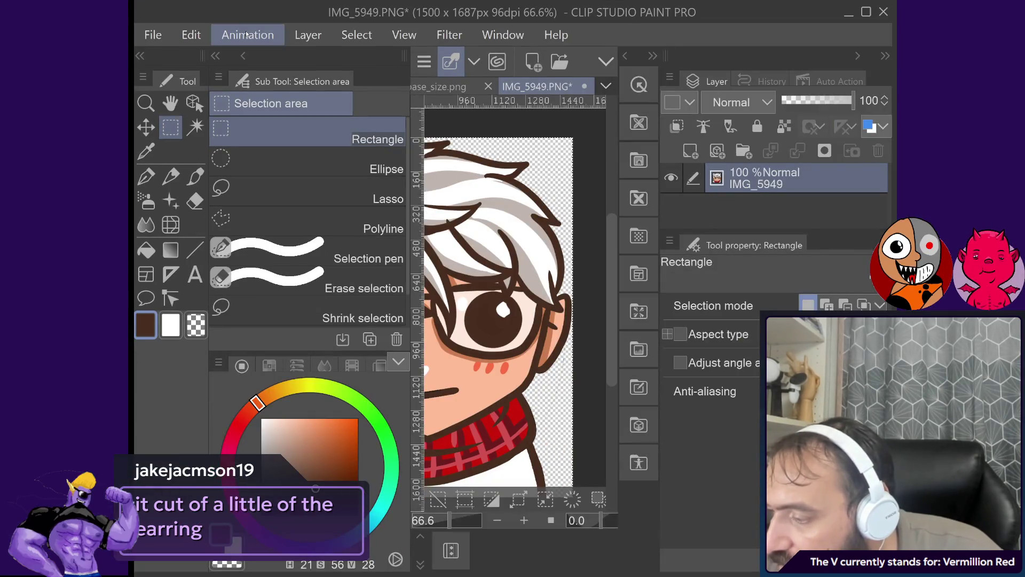
Step: Maximize the window and commit the transform crop to a 1455 px wide canvas, then copy it
{"action": "left_click", "coordinate": [865, 12]}
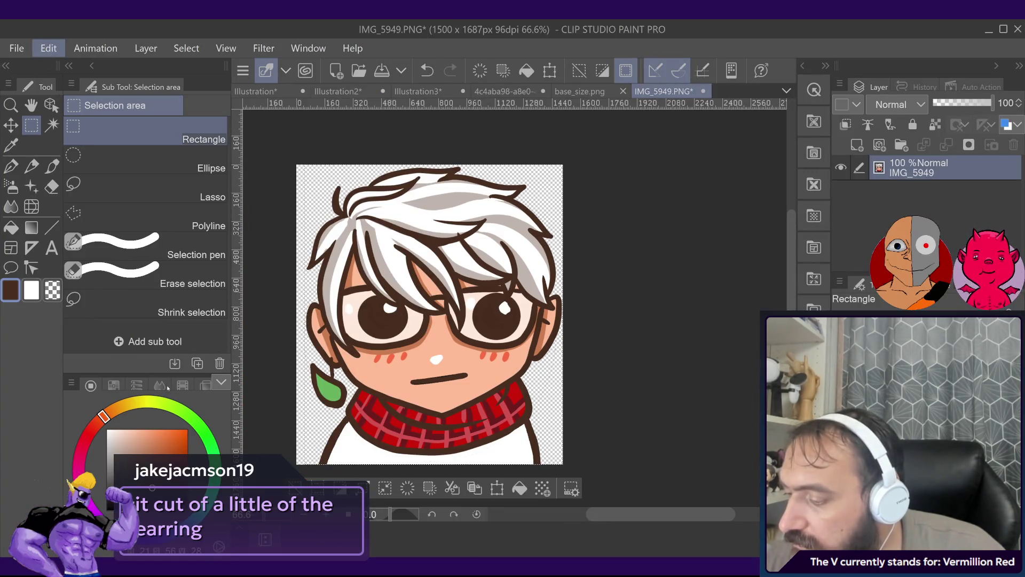
{"action": "key", "text": "ctrl+t"}
{"action": "key", "text": "Return"}
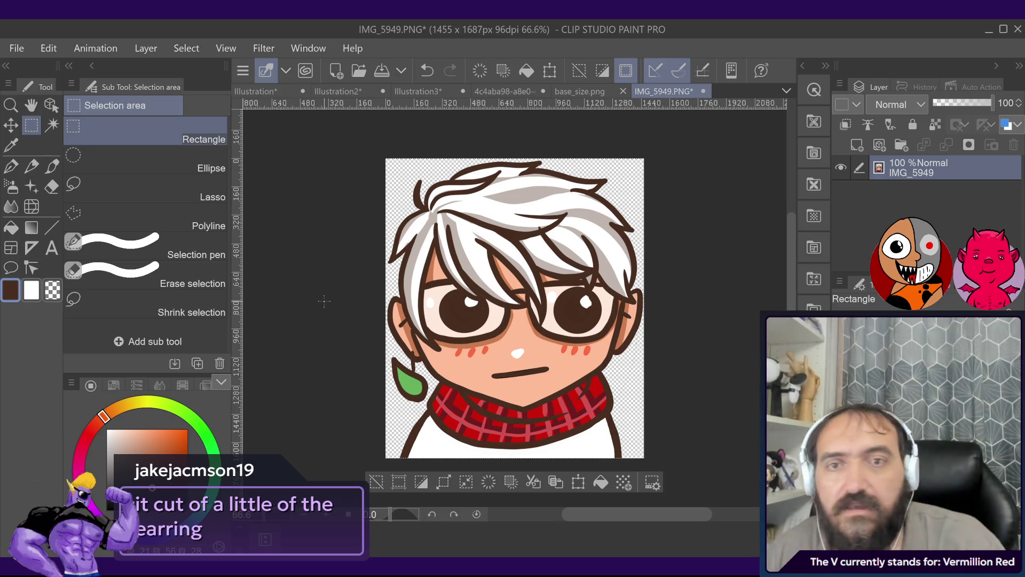
{"action": "key", "text": "ctrl+c"}
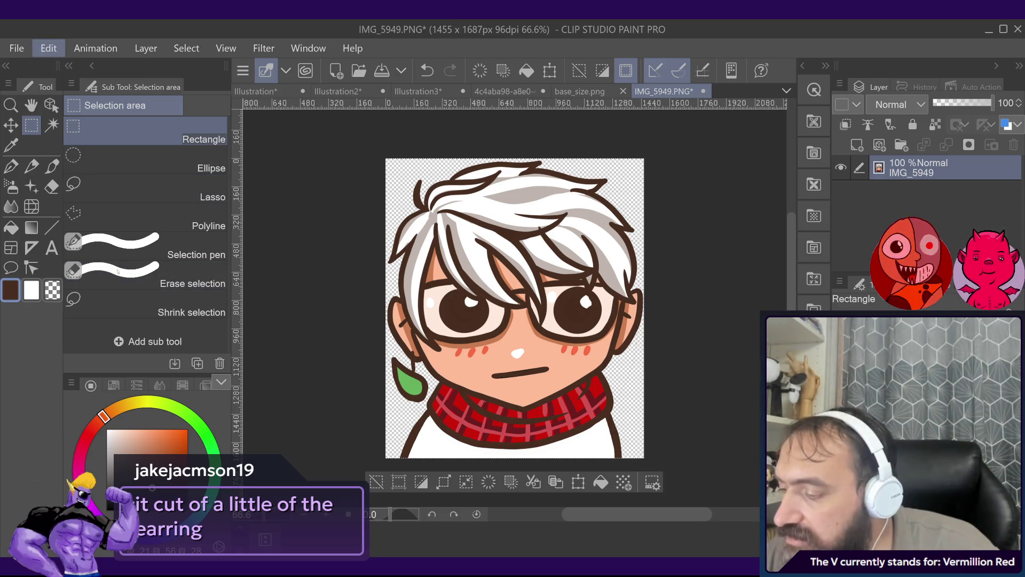
{"action": "key", "text": "alt+Tab"}
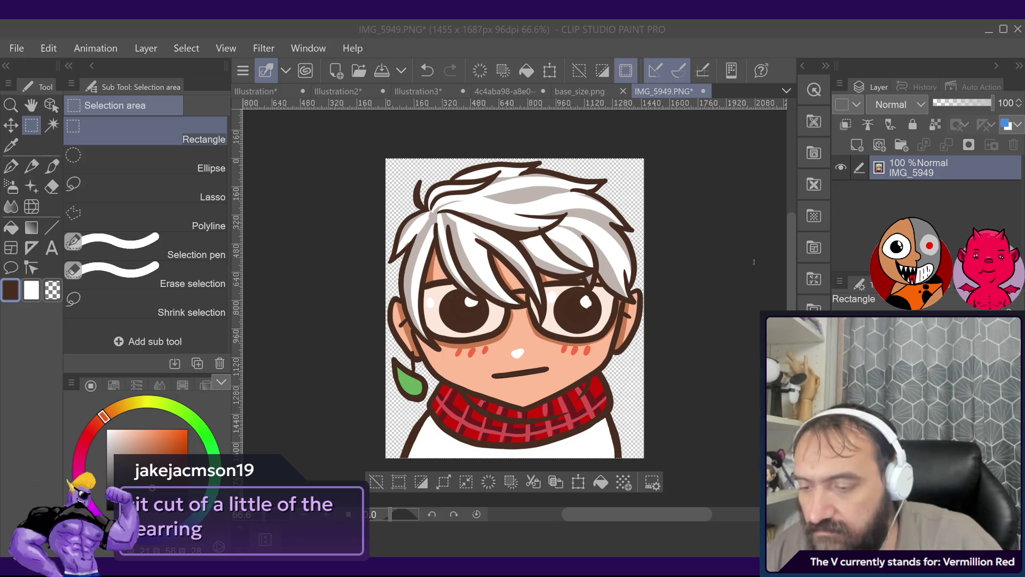
Step: Shrink the portrait image to 262 x 304 px
{"action": "key", "text": "Return"}
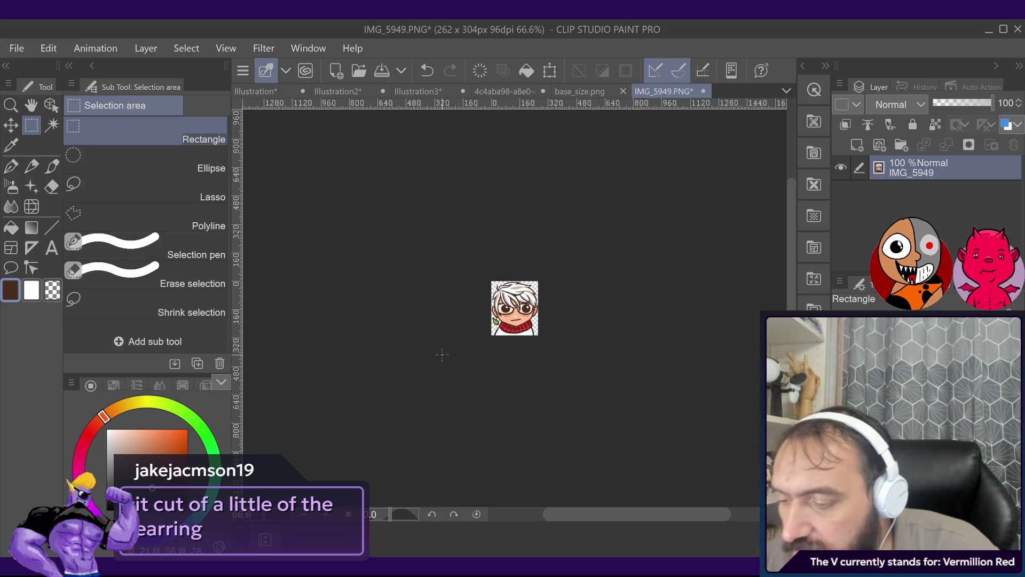
{"action": "scroll", "coordinate": [443, 354], "scroll_direction": "up", "scroll_amount": 8}
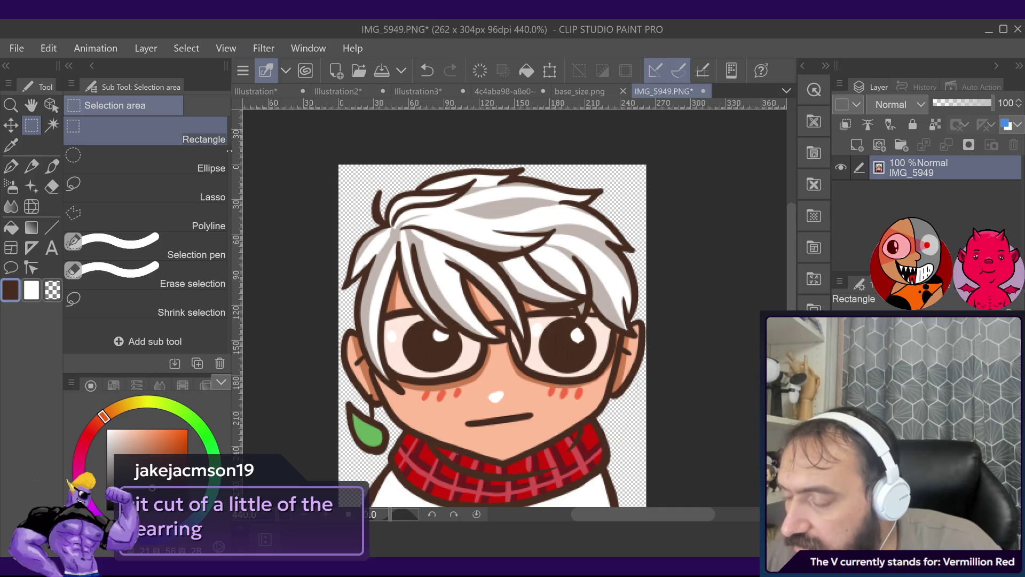
{"action": "key", "text": "alt"}
{"action": "key", "text": "Right"}
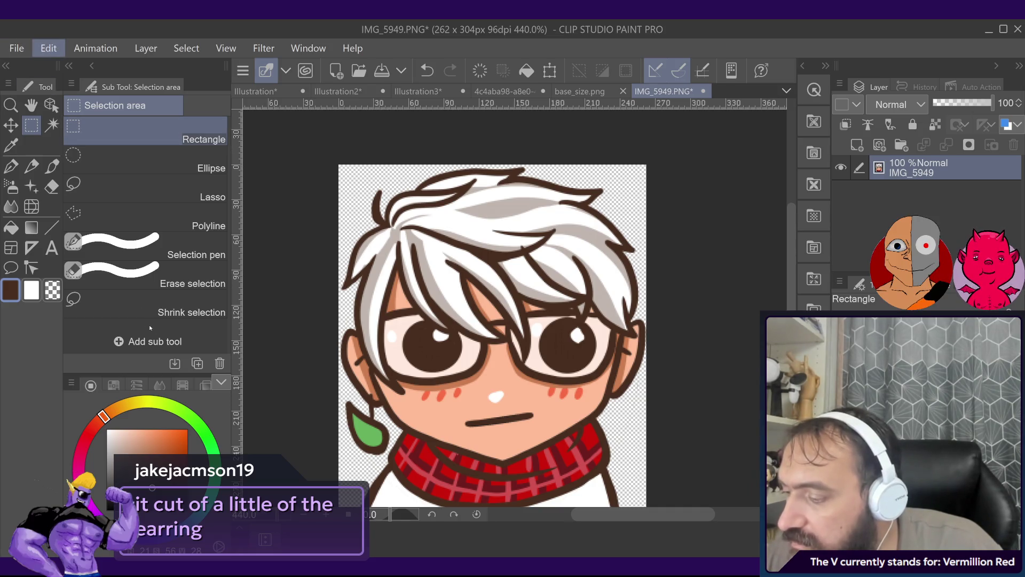
Step: Change the canvas size to 262 x 305 px and save IMG_5949
{"action": "key", "text": "ctrl+alt+c"}
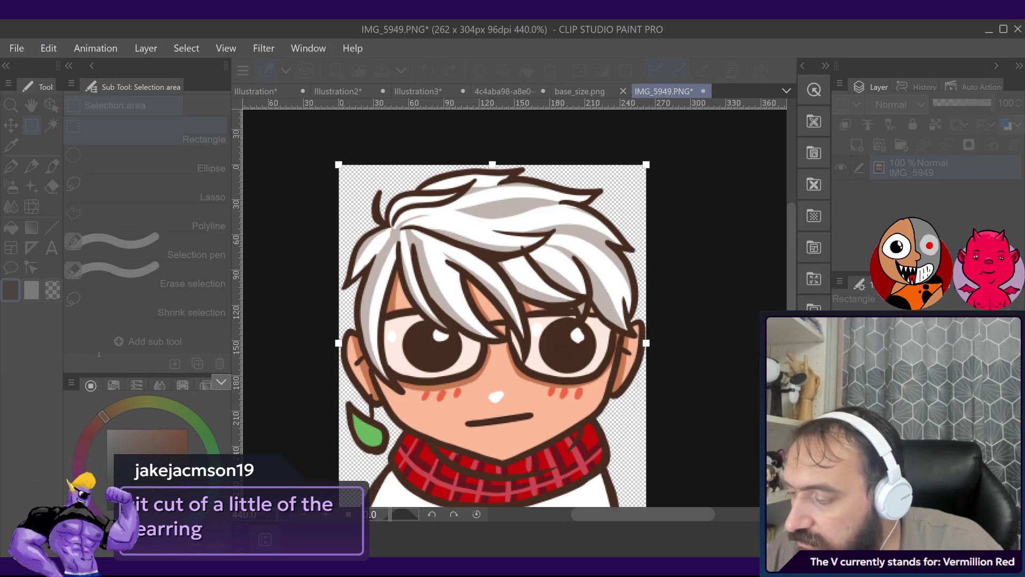
{"action": "key", "text": "Return"}
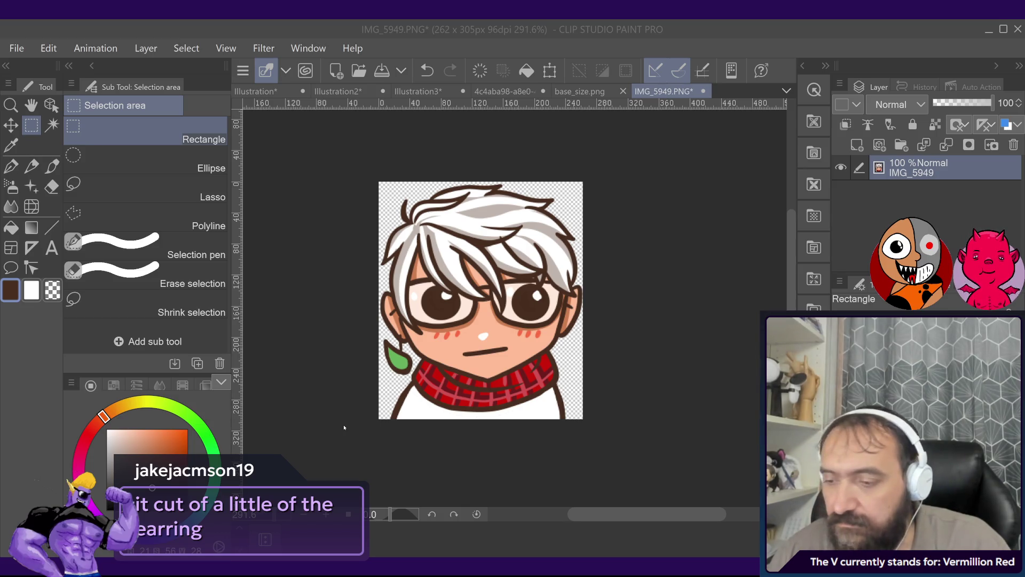
{"action": "key", "text": "ctrl+s"}
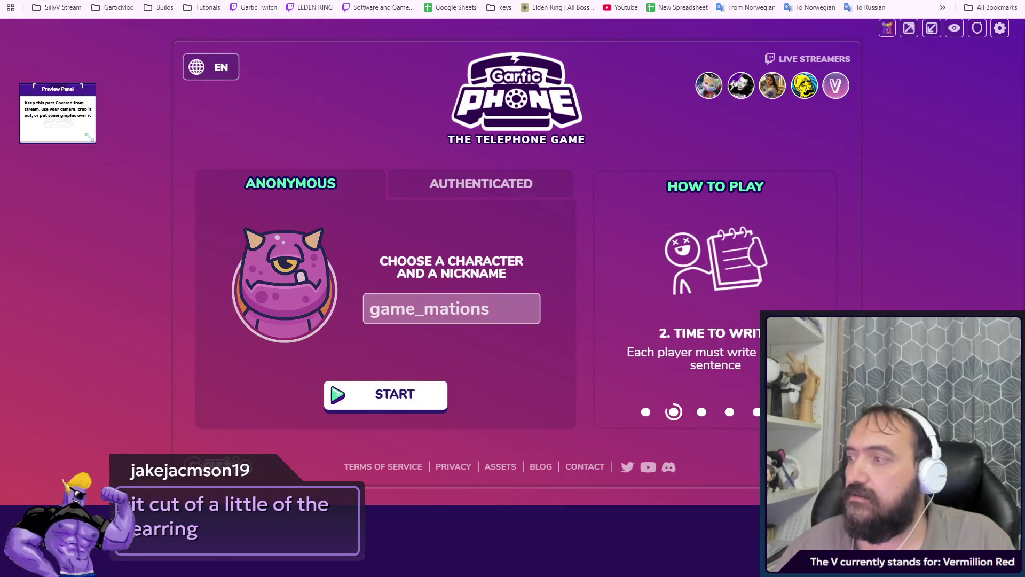
Step: Give the Gartic Phone avatar a yellow background and enter the player nickname, then remove the yellow circle in Clip Studio
{"action": "left_click", "coordinate": [287, 296]}
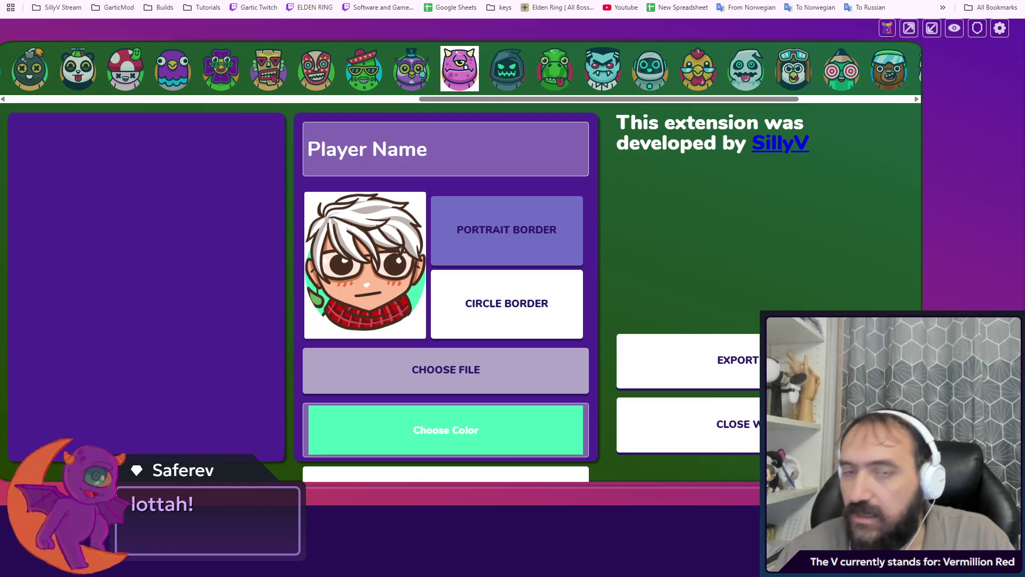
{"action": "left_click", "coordinate": [403, 409]}
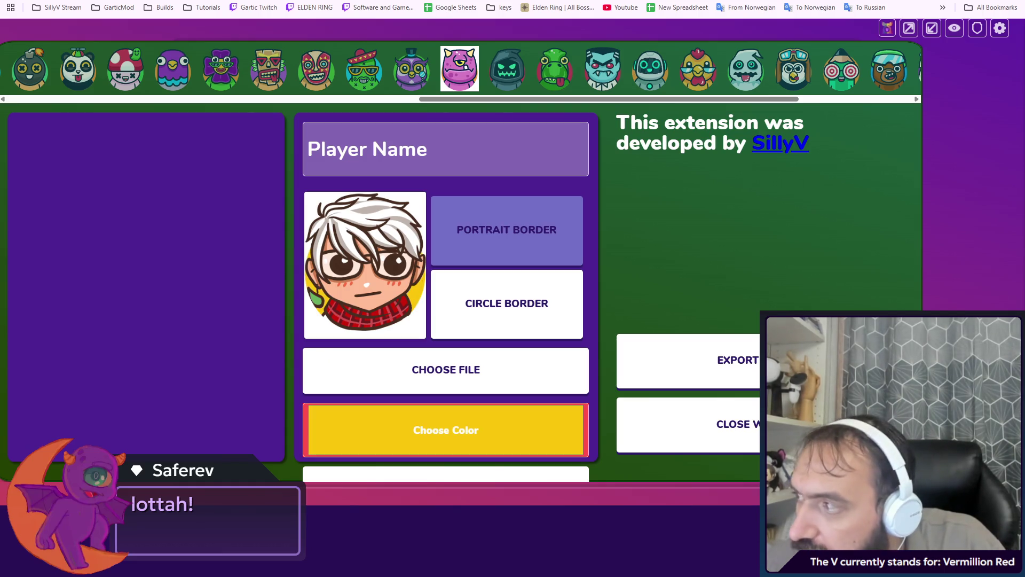
{"action": "left_click", "coordinate": [488, 150]}
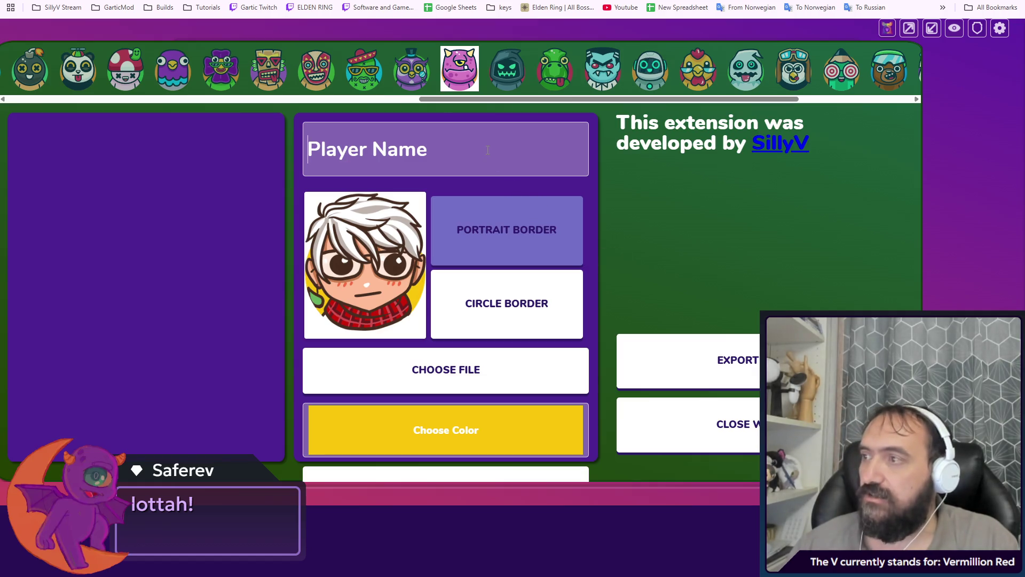
{"action": "type", "text": "lo"}
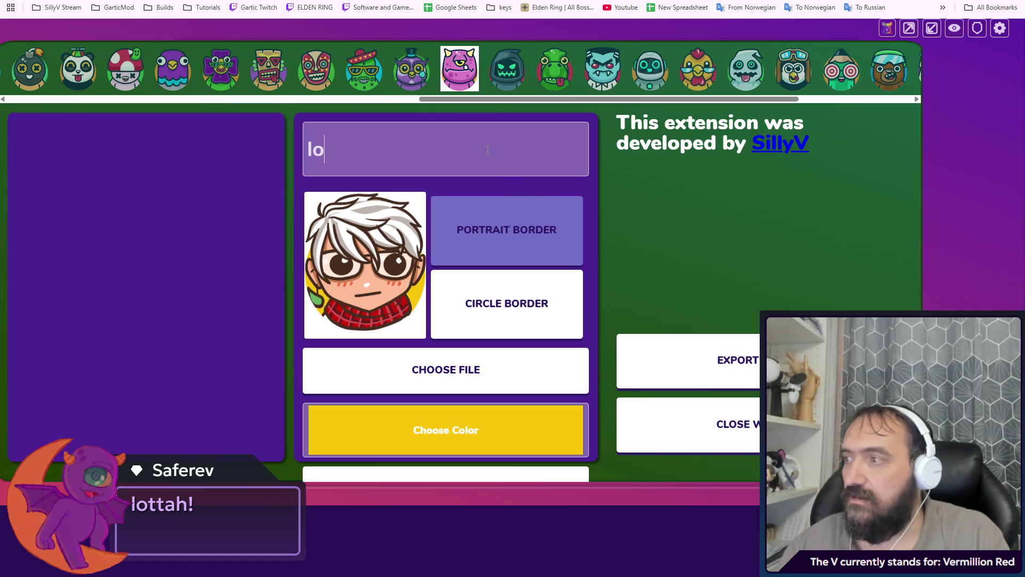
{"action": "type", "text": "tter"}
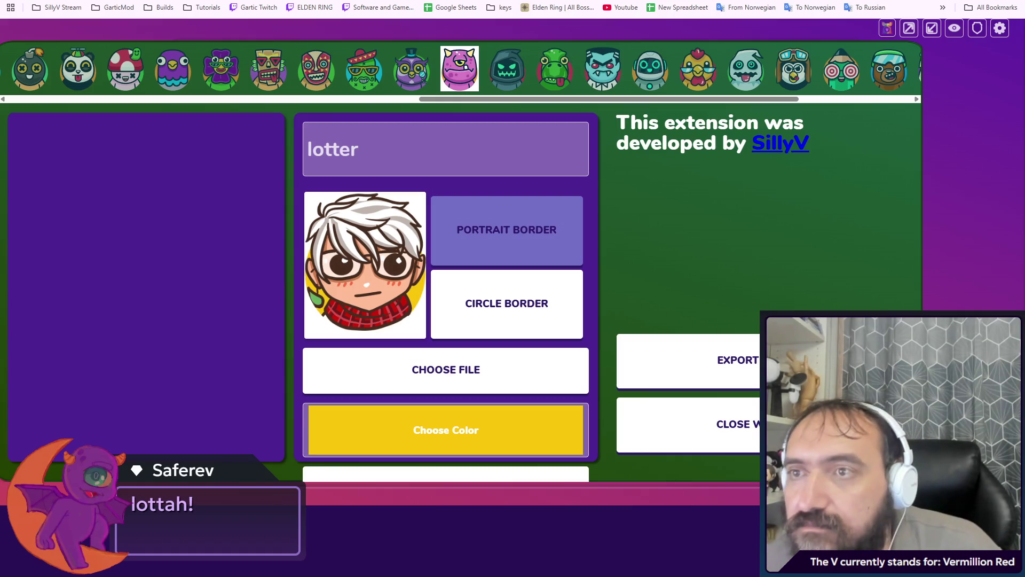
{"action": "key", "text": "alt+Tab"}
{"action": "key", "text": "ctrl+y"}
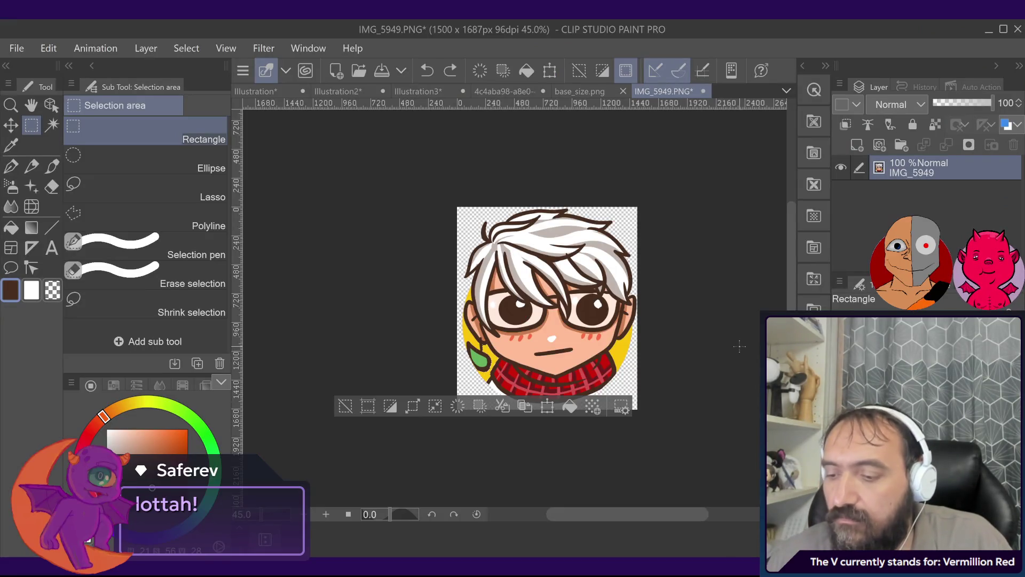
Step: Undo one more background step and switch to the Illustration document with the name list
{"action": "key", "text": "ctrl+y"}
{"action": "key", "text": "ctrl+y"}
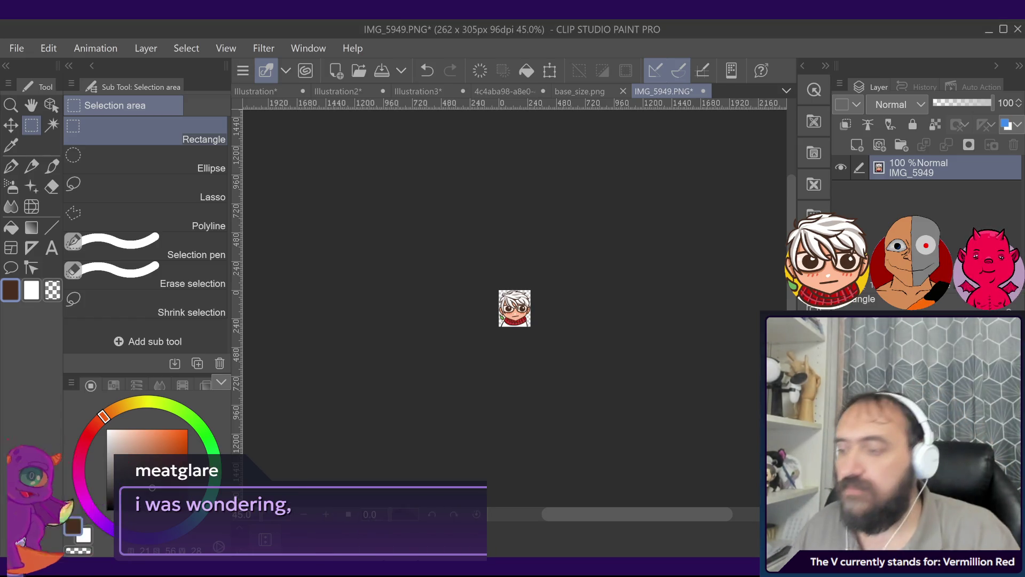
{"action": "left_click", "coordinate": [270, 91]}
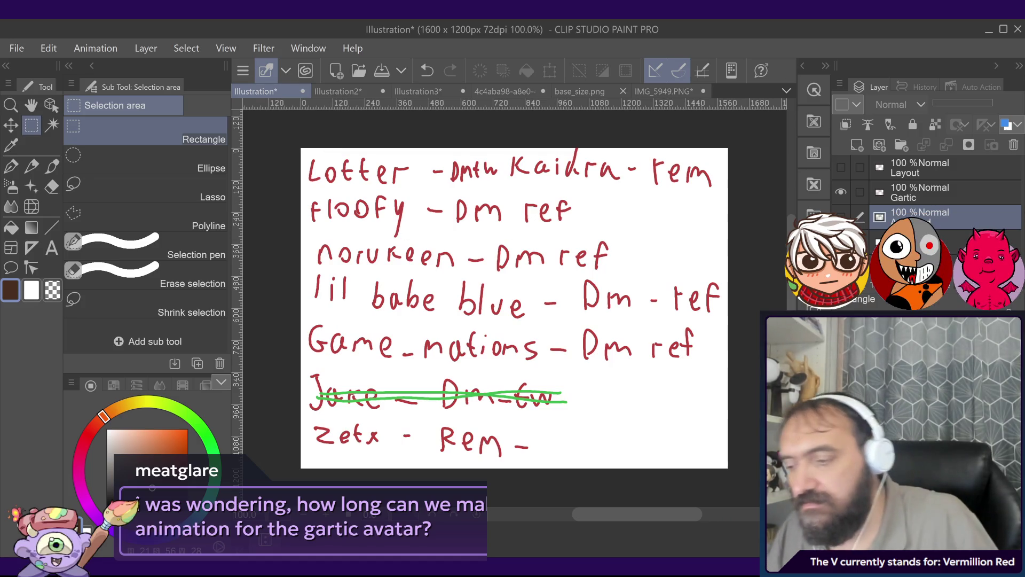
Step: Strike through the first name in green with the G-pen on the Gartic layer
{"action": "key", "text": "ctrl+z"}
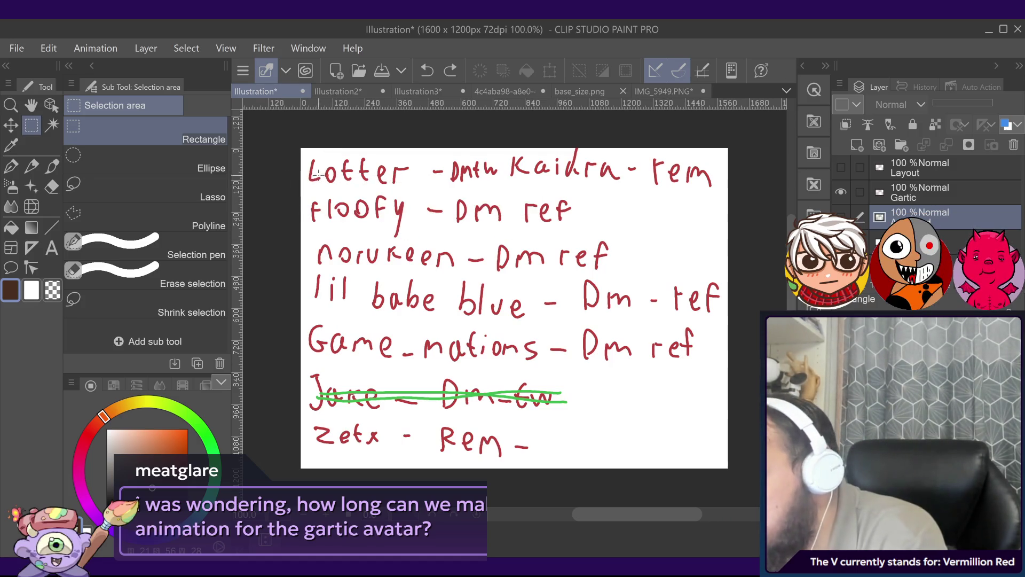
{"action": "key", "text": "p"}
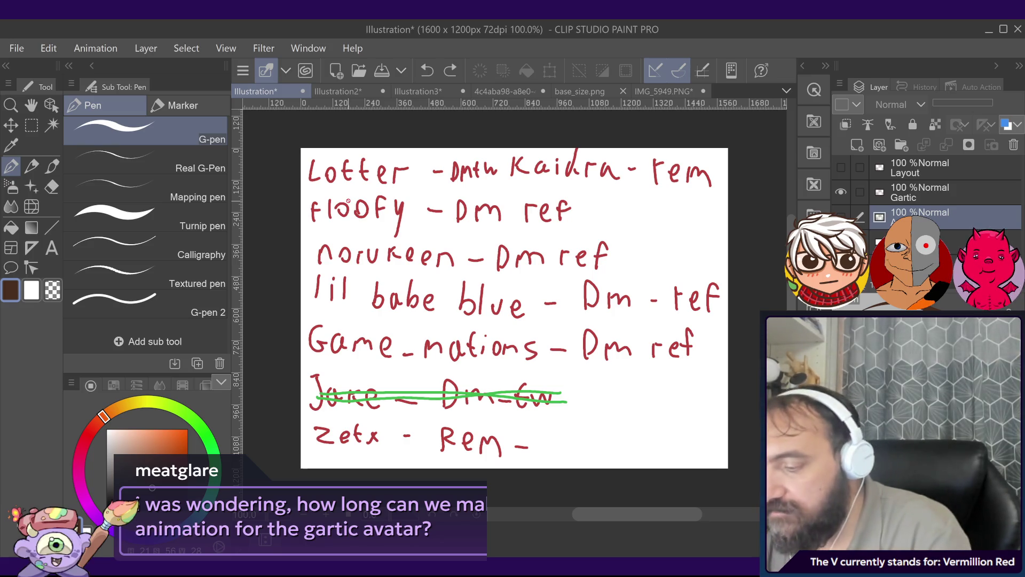
{"action": "left_click", "coordinate": [918, 193]}
{"action": "left_click_drag", "start_coordinate": [309, 173], "coordinate": [429, 173]}
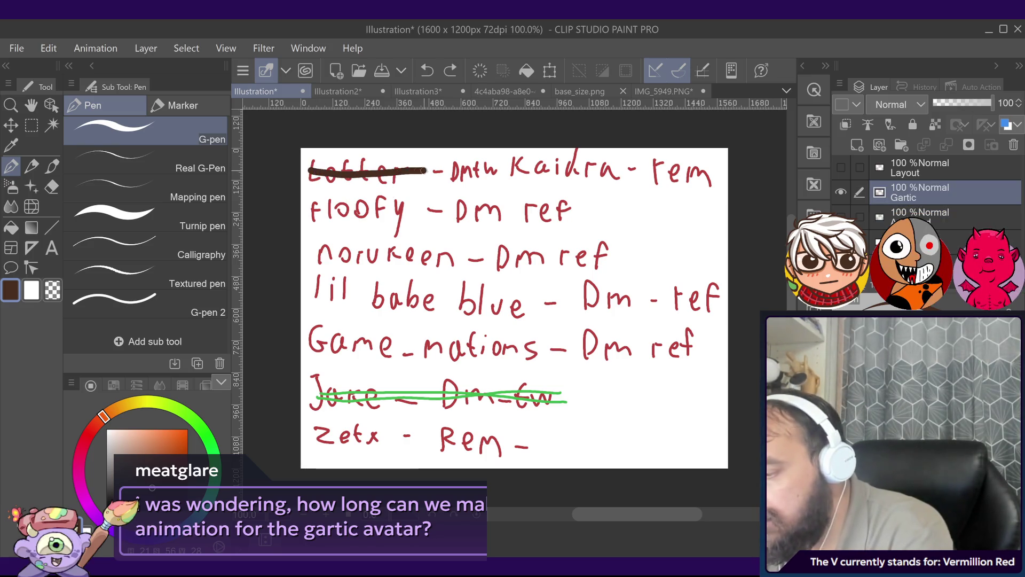
{"action": "key", "text": "ctrl+z"}
{"action": "left_click", "coordinate": [212, 447]}
{"action": "left_click_drag", "start_coordinate": [310, 172], "coordinate": [479, 164]}
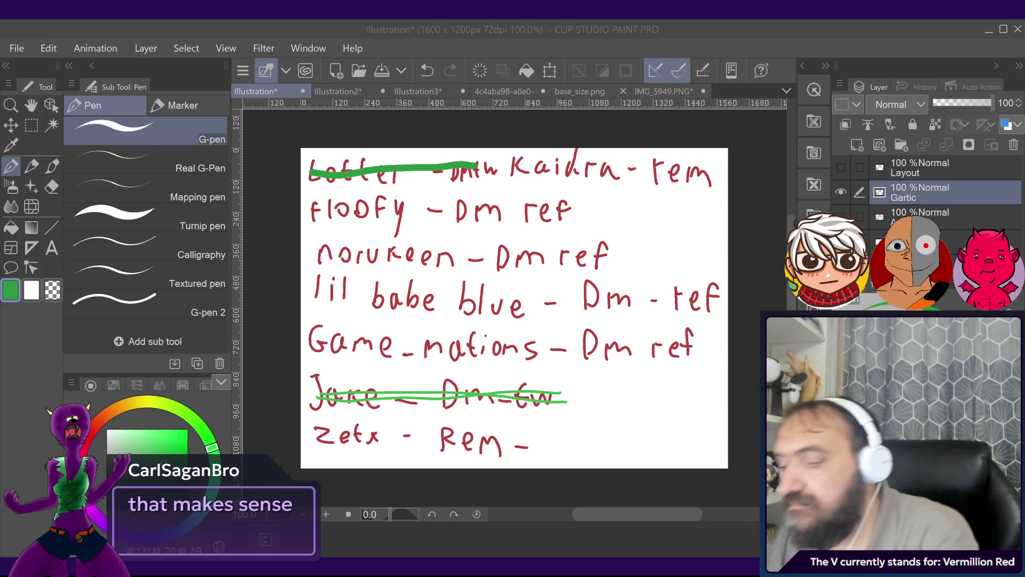
Step: Try green strike-throughs on the fifth and third names, then undo both
{"action": "left_click_drag", "start_coordinate": [305, 338], "coordinate": [526, 350]}
{"action": "key", "text": "ctrl+z"}
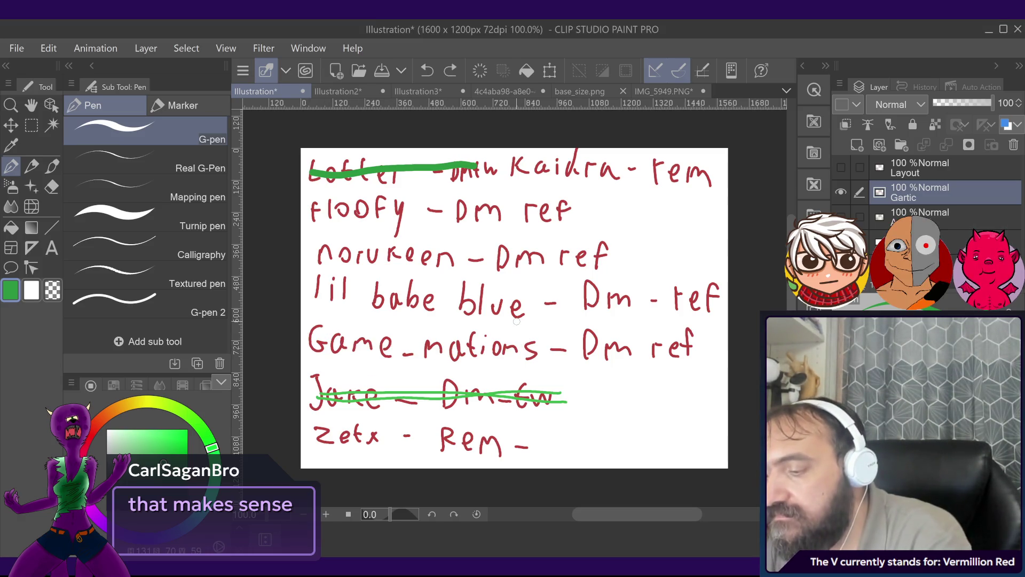
{"action": "left_click_drag", "start_coordinate": [311, 262], "coordinate": [459, 267]}
{"action": "key", "text": "ctrl+z"}
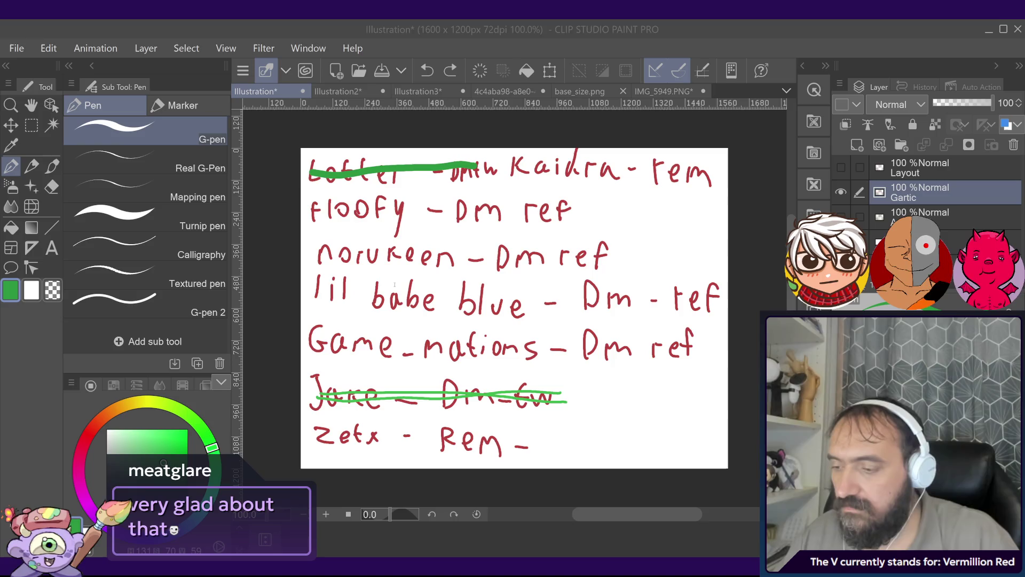
Step: Create a new blank 1310 x 1525 px Illustration4 canvas
{"action": "key", "text": "ctrl+n"}
{"action": "key", "text": "Return"}
Step: Zoom out twice so the whole Illustration4 page fits in view
{"action": "key", "text": "ctrl+minus"}
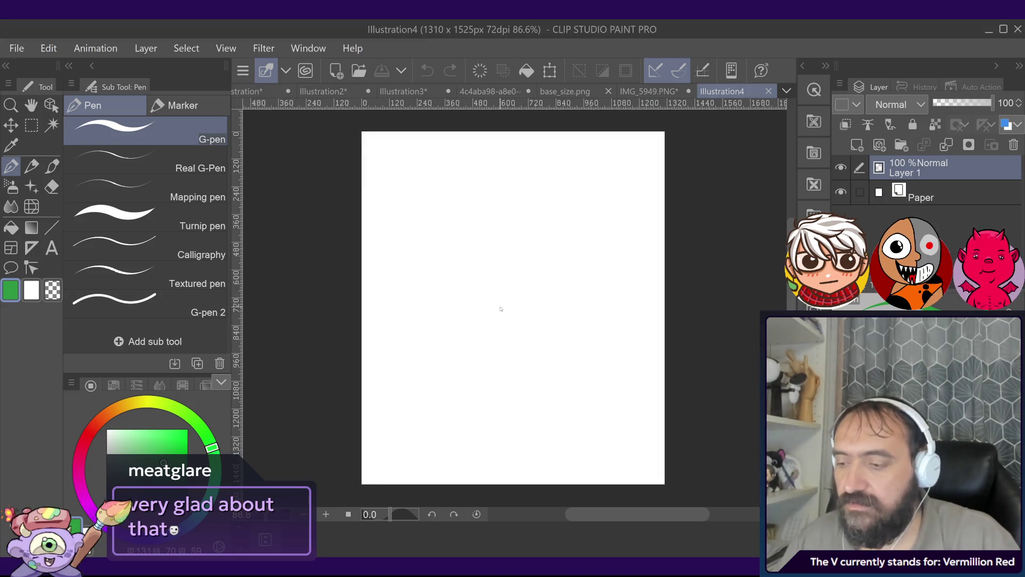
{"action": "key", "text": "ctrl+minus"}
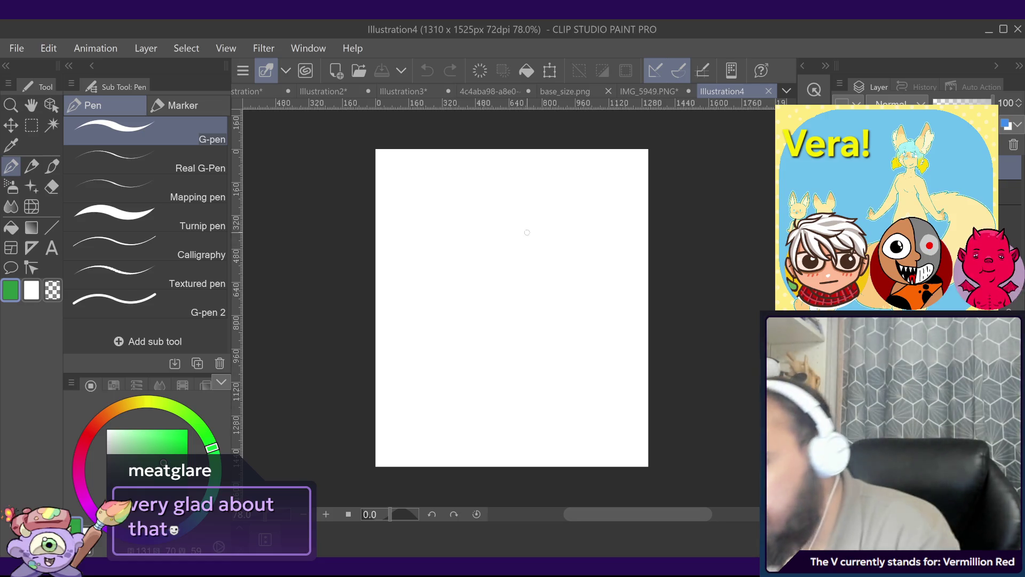
{"action": "mouse_move", "coordinate": [513, 234]}
{"action": "left_mouse_down"}
{"action": "mouse_move", "coordinate": [533, 239]}
{"action": "mouse_move", "coordinate": [556, 282]}
{"action": "left_mouse_up"}
{"action": "key", "text": "ctrl+z"}
{"action": "key", "text": "ctrl+z"}
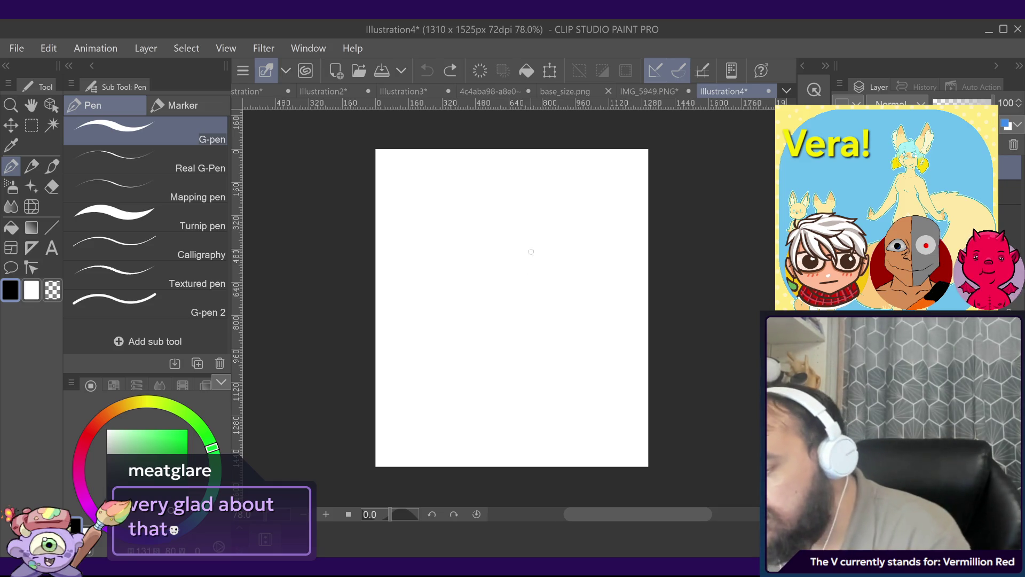
{"action": "mouse_move", "coordinate": [511, 235]}
{"action": "left_mouse_down"}
{"action": "mouse_move", "coordinate": [542, 367]}
{"action": "mouse_move", "coordinate": [534, 241]}
{"action": "mouse_move", "coordinate": [542, 374]}
{"action": "left_mouse_up"}
{"action": "key", "text": "ctrl+z"}
{"action": "key", "text": "ctrl+z"}
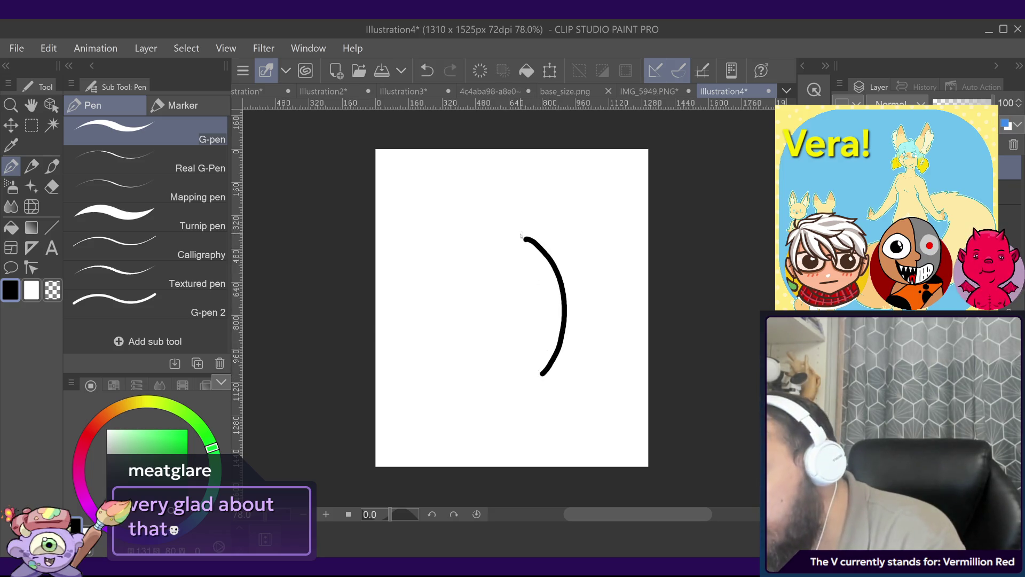
{"action": "key", "text": "ctrl+z"}
{"action": "mouse_move", "coordinate": [523, 238]}
{"action": "left_mouse_down"}
{"action": "mouse_move", "coordinate": [544, 374]}
{"action": "mouse_move", "coordinate": [568, 316]}
{"action": "mouse_move", "coordinate": [521, 223]}
{"action": "mouse_move", "coordinate": [540, 375]}
{"action": "left_mouse_up"}
{"action": "key", "text": "ctrl+z"}
{"action": "key", "text": "ctrl+z"}
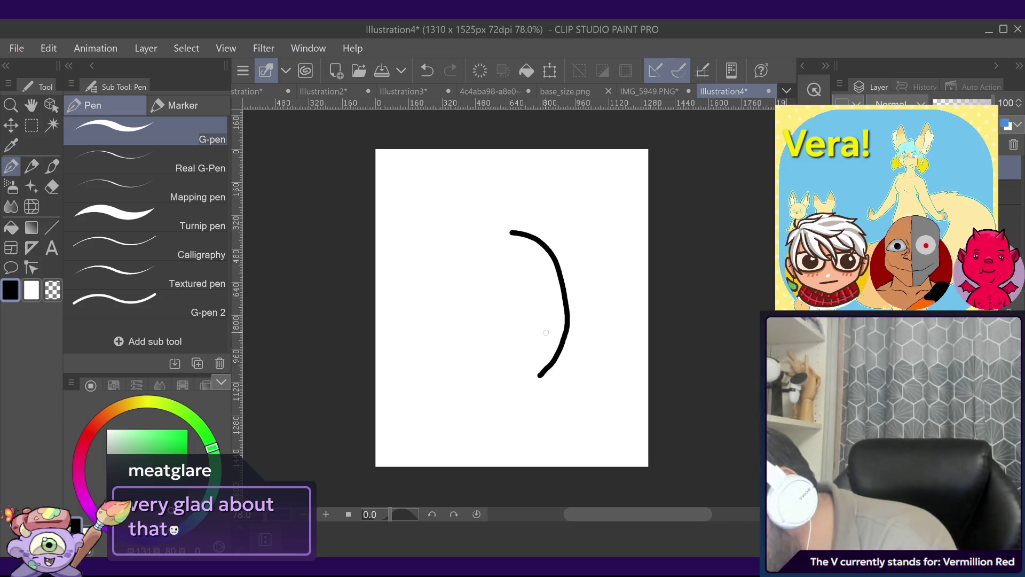
{"action": "key", "text": "ctrl+z"}
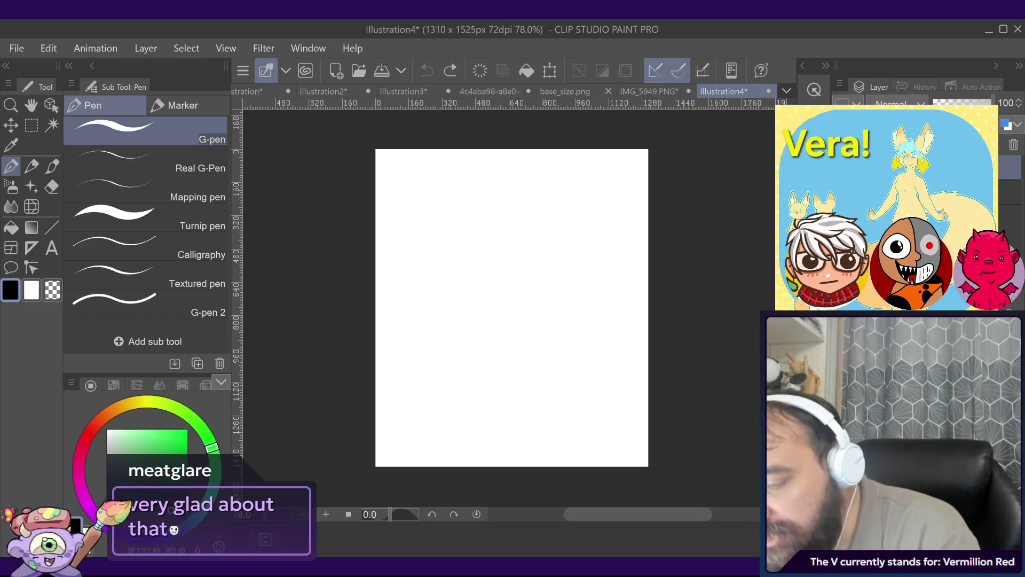
{"action": "mouse_move", "coordinate": [518, 237]}
{"action": "left_mouse_down"}
{"action": "mouse_move", "coordinate": [542, 369]}
{"action": "mouse_move", "coordinate": [553, 268]}
{"action": "mouse_move", "coordinate": [521, 224]}
{"action": "mouse_move", "coordinate": [618, 292]}
{"action": "left_mouse_up"}
{"action": "key", "text": "ctrl+z"}
{"action": "key", "text": "ctrl+z"}
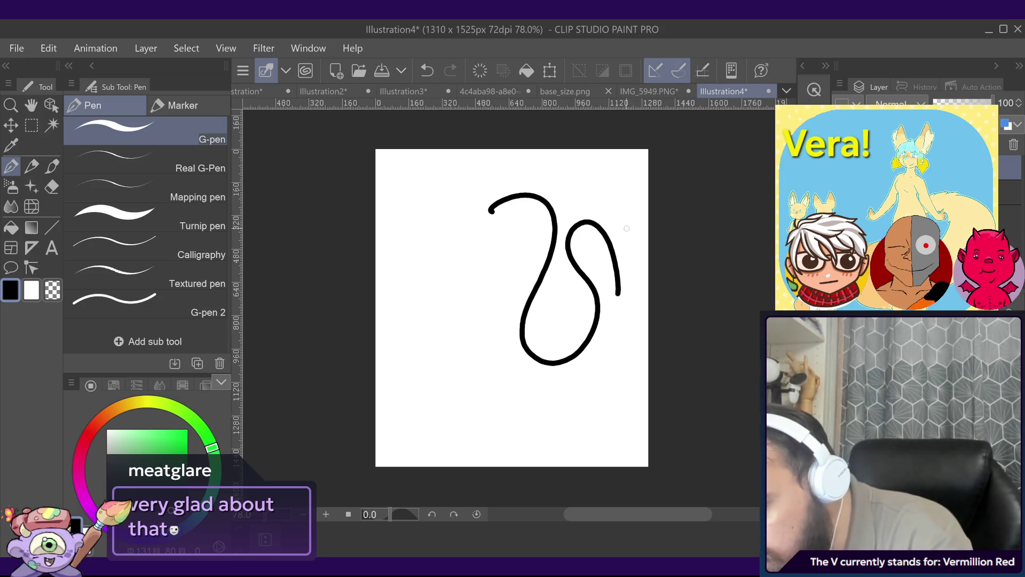
{"action": "left_click_drag", "start_coordinate": [625, 231], "coordinate": [619, 179]}
{"action": "key", "text": "ctrl+z"}
{"action": "key", "text": "ctrl+z"}
{"action": "left_click_drag", "start_coordinate": [516, 232], "coordinate": [540, 371]}
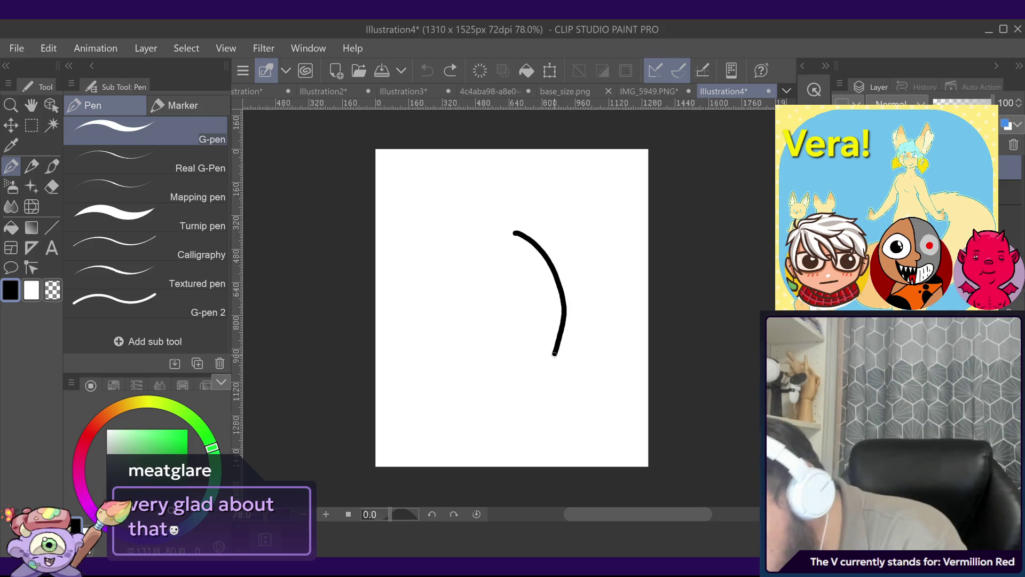
{"action": "key", "text": "ctrl+z"}
{"action": "left_click_drag", "start_coordinate": [518, 223], "coordinate": [544, 358]}
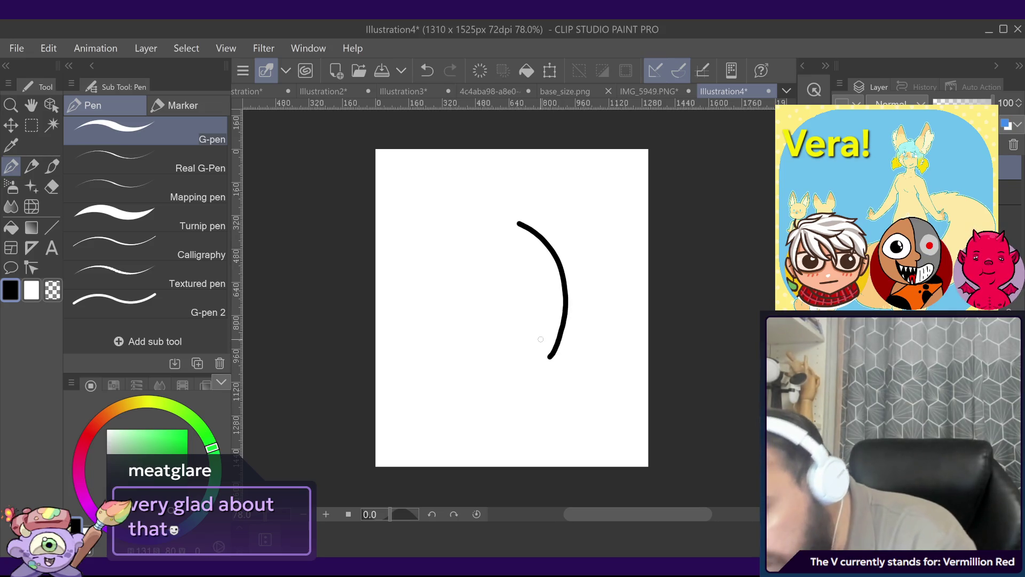
{"action": "key", "text": "ctrl+z"}
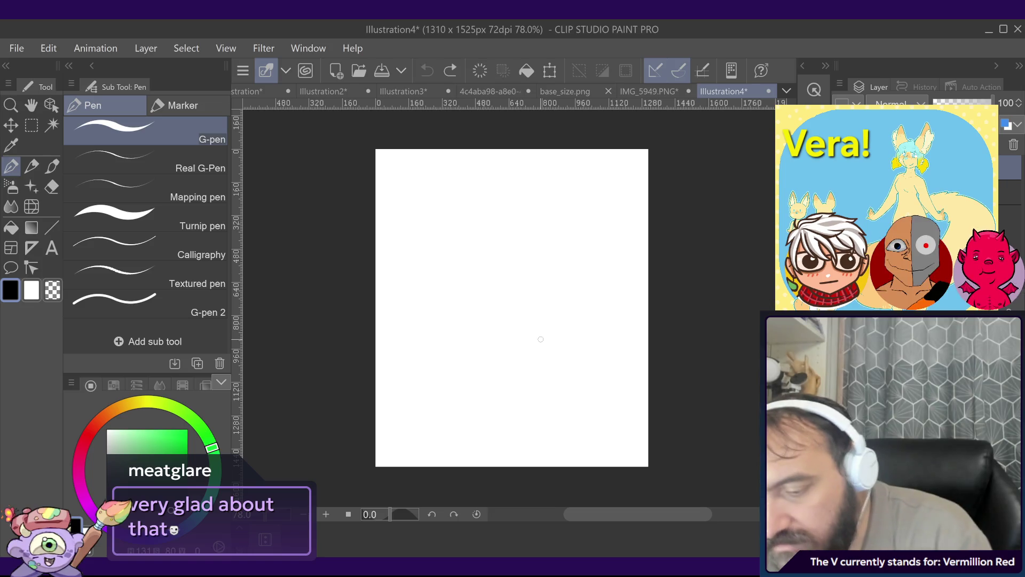
{"action": "left_click_drag", "start_coordinate": [573, 214], "coordinate": [620, 282]}
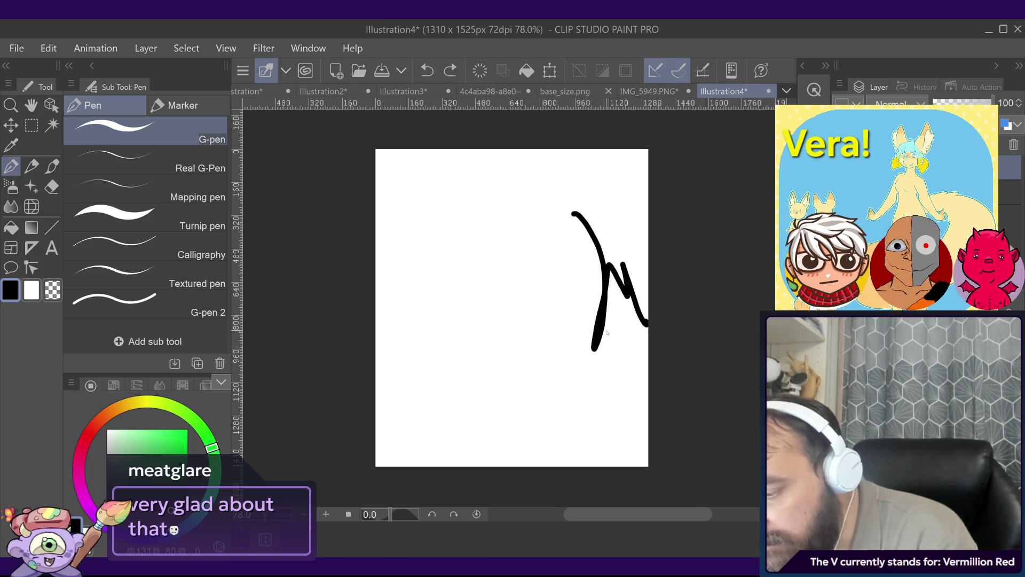
{"action": "key", "text": "ctrl+z"}
{"action": "mouse_move", "coordinate": [519, 233]}
{"action": "left_mouse_down"}
{"action": "mouse_move", "coordinate": [561, 332]}
{"action": "mouse_move", "coordinate": [541, 371]}
{"action": "mouse_move", "coordinate": [522, 236]}
{"action": "mouse_move", "coordinate": [561, 309]}
{"action": "mouse_move", "coordinate": [541, 372]}
{"action": "left_mouse_up"}
{"action": "key", "text": "ctrl+z"}
{"action": "key", "text": "ctrl+z"}
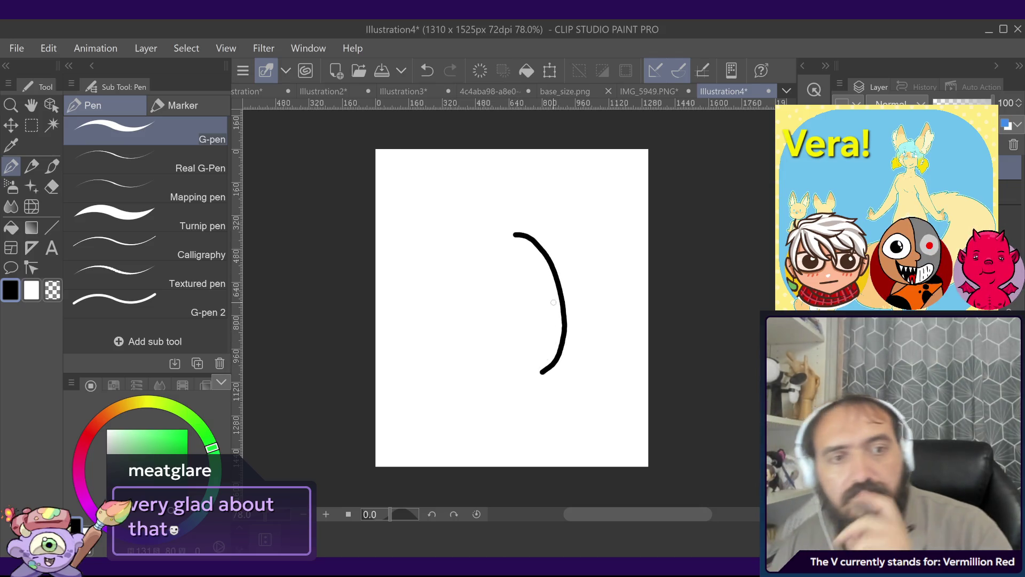
{"action": "key", "text": "ctrl+z"}
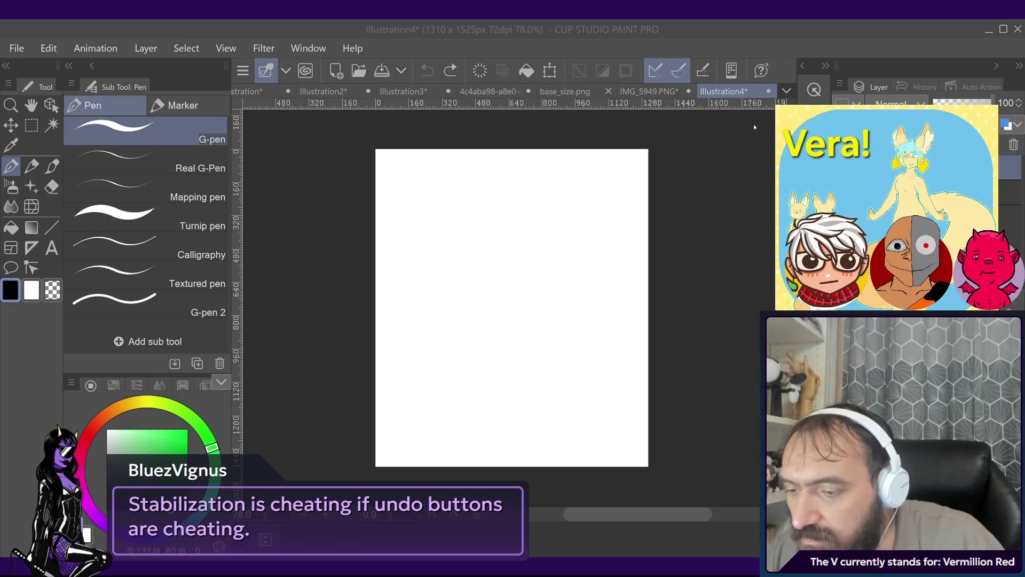
{"action": "mouse_move", "coordinate": [474, 269]}
{"action": "left_mouse_down"}
{"action": "mouse_move", "coordinate": [565, 354]}
{"action": "mouse_move", "coordinate": [490, 396]}
{"action": "mouse_move", "coordinate": [458, 227]}
{"action": "left_mouse_up"}
{"action": "key", "text": "ctrl+z"}
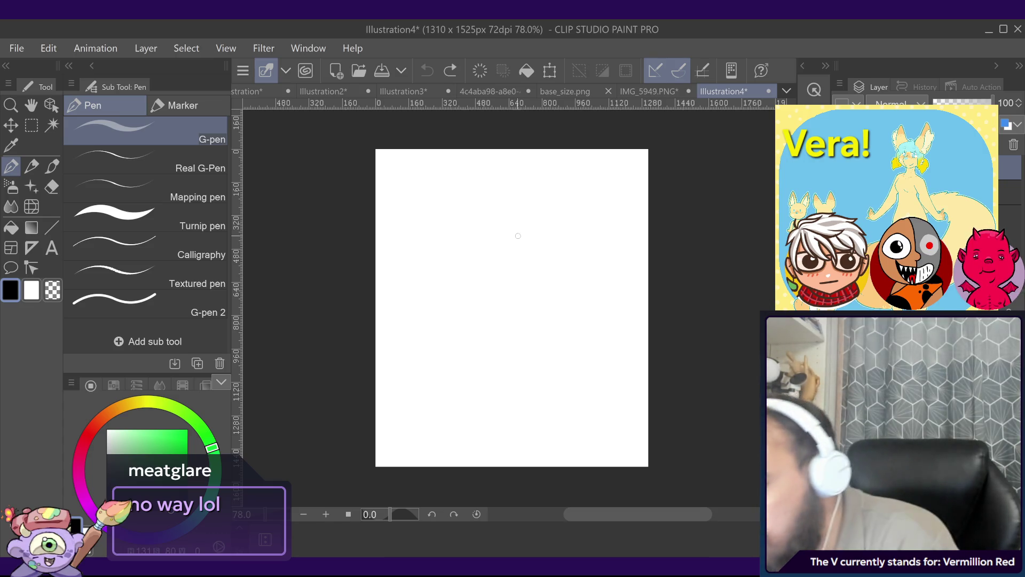
{"action": "mouse_move", "coordinate": [538, 246]}
{"action": "left_mouse_down"}
{"action": "mouse_move", "coordinate": [556, 347]}
{"action": "mouse_move", "coordinate": [538, 372]}
{"action": "mouse_move", "coordinate": [556, 271]}
{"action": "mouse_move", "coordinate": [514, 232]}
{"action": "left_mouse_up"}
{"action": "key", "text": "ctrl+z"}
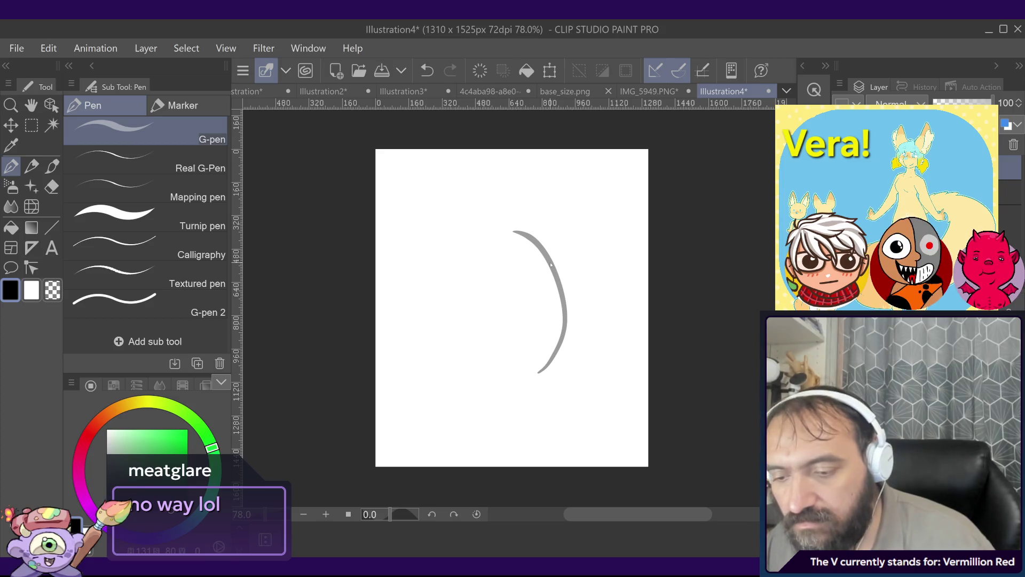
{"action": "key", "text": "ctrl+z"}
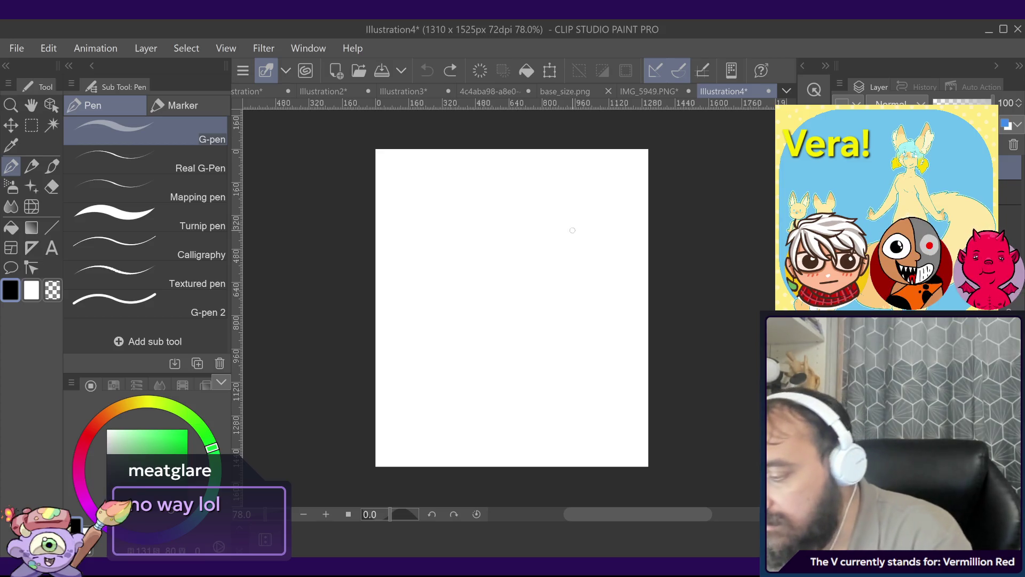
{"action": "left_click_drag", "start_coordinate": [541, 193], "coordinate": [587, 261]}
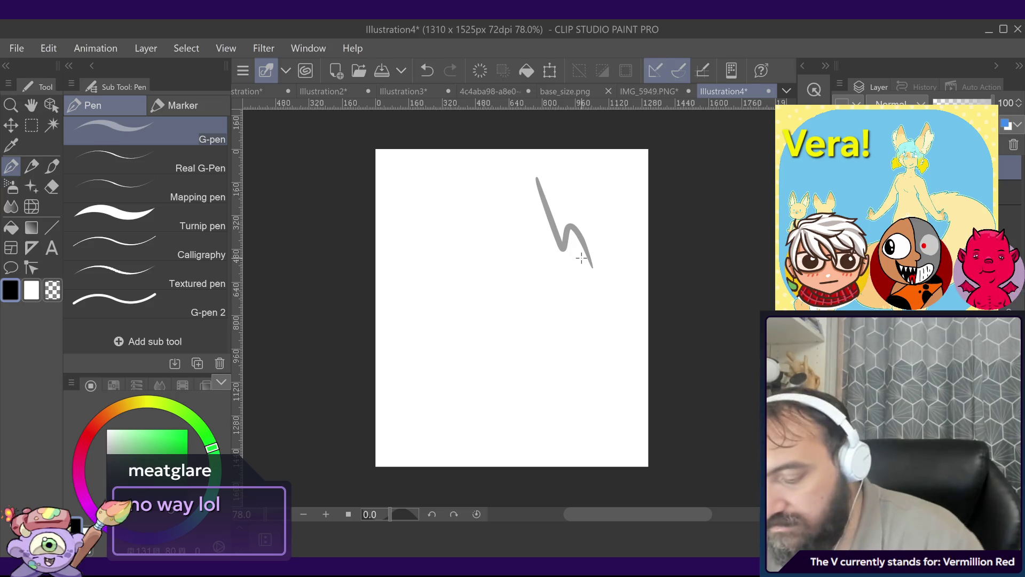
{"action": "key", "text": "ctrl+z"}
{"action": "mouse_move", "coordinate": [491, 235]}
{"action": "left_mouse_down"}
{"action": "mouse_move", "coordinate": [540, 265]}
{"action": "mouse_move", "coordinate": [599, 385]}
{"action": "left_mouse_up"}
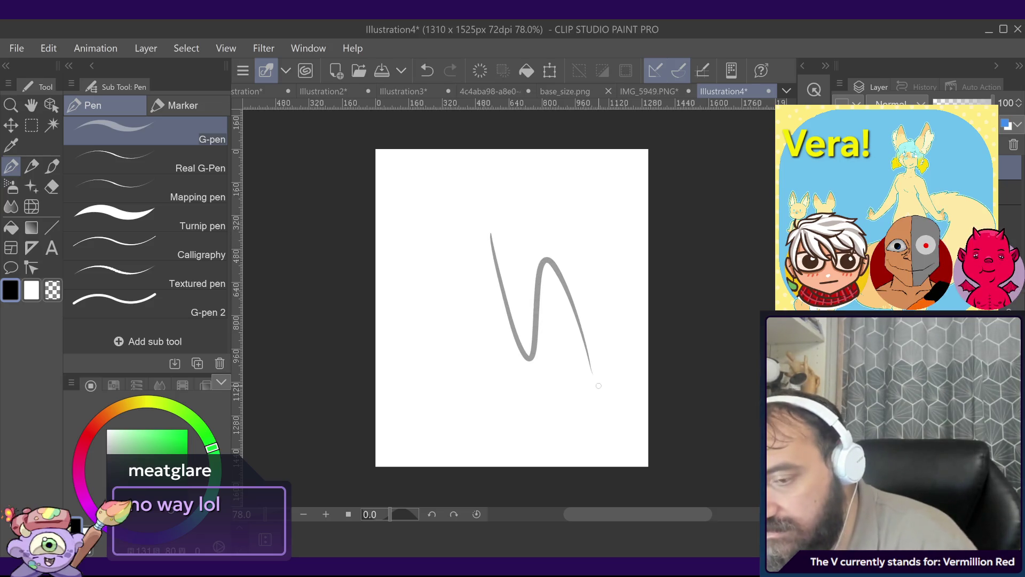
{"action": "key", "text": "ctrl+z"}
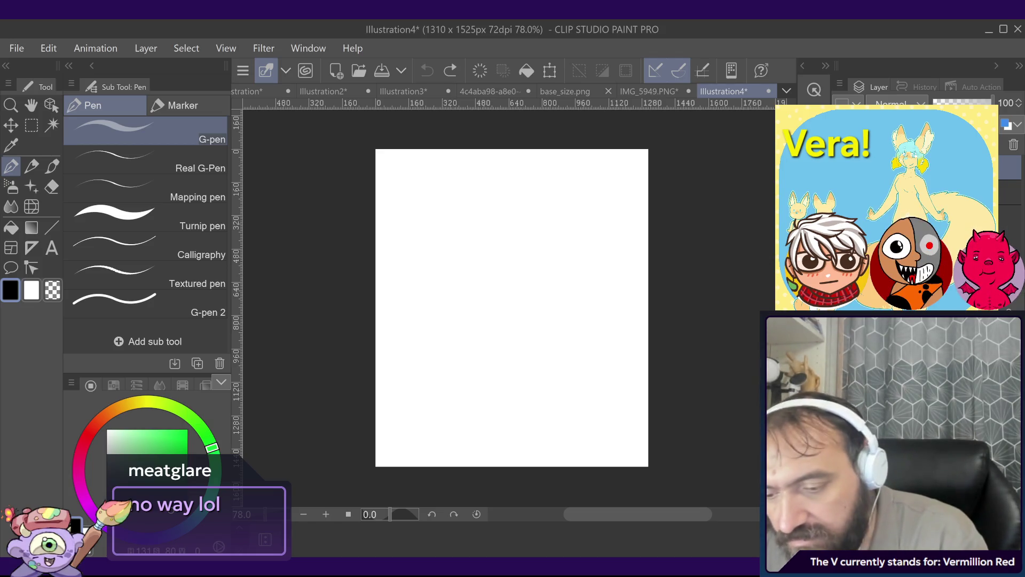
{"action": "left_click_drag", "start_coordinate": [475, 264], "coordinate": [547, 397]}
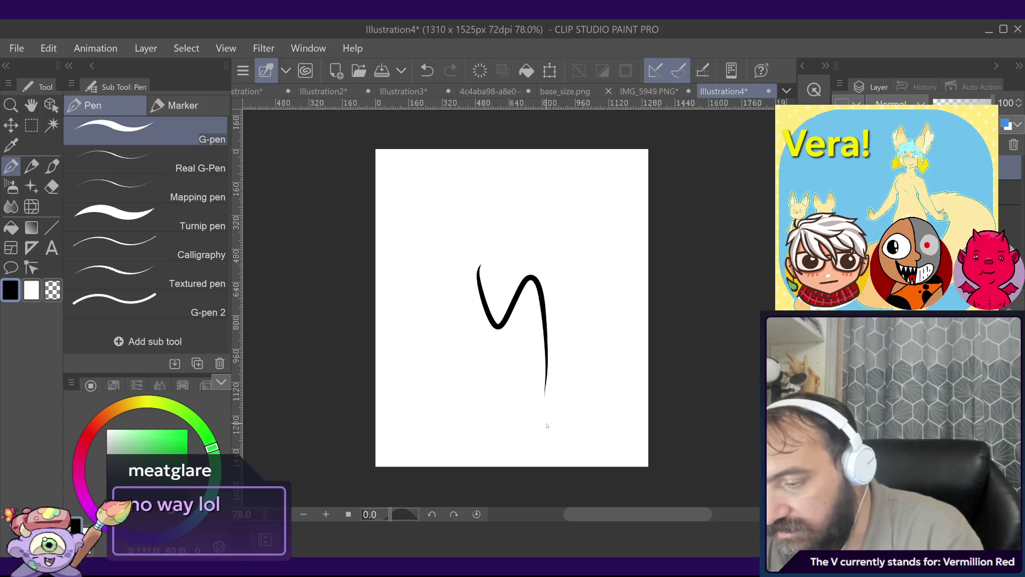
{"action": "key", "text": "ctrl+z"}
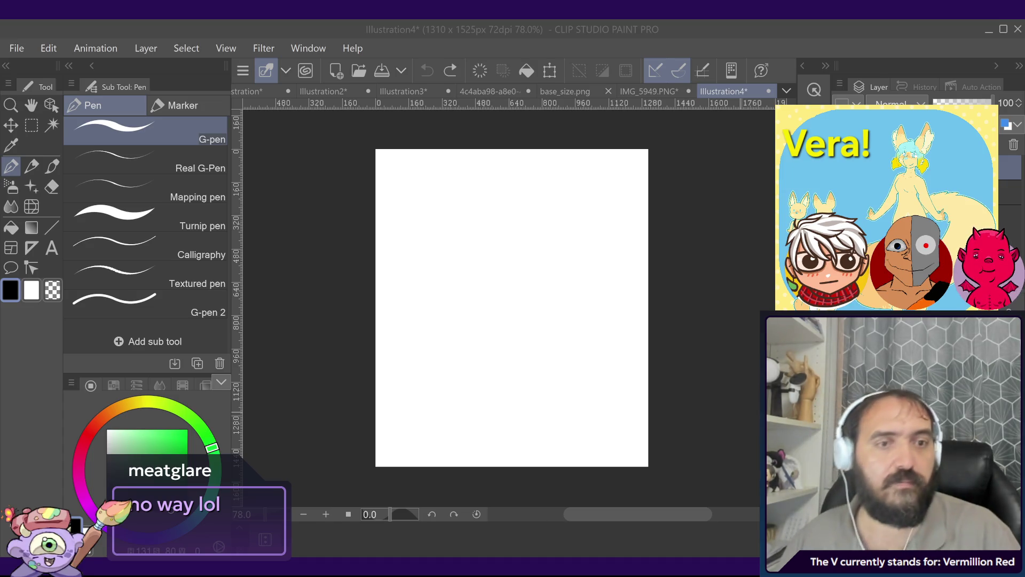
{"action": "mouse_move", "coordinate": [512, 233]}
{"action": "left_mouse_down"}
{"action": "mouse_move", "coordinate": [537, 241]}
{"action": "mouse_move", "coordinate": [562, 319]}
{"action": "mouse_move", "coordinate": [538, 378]}
{"action": "left_mouse_up"}
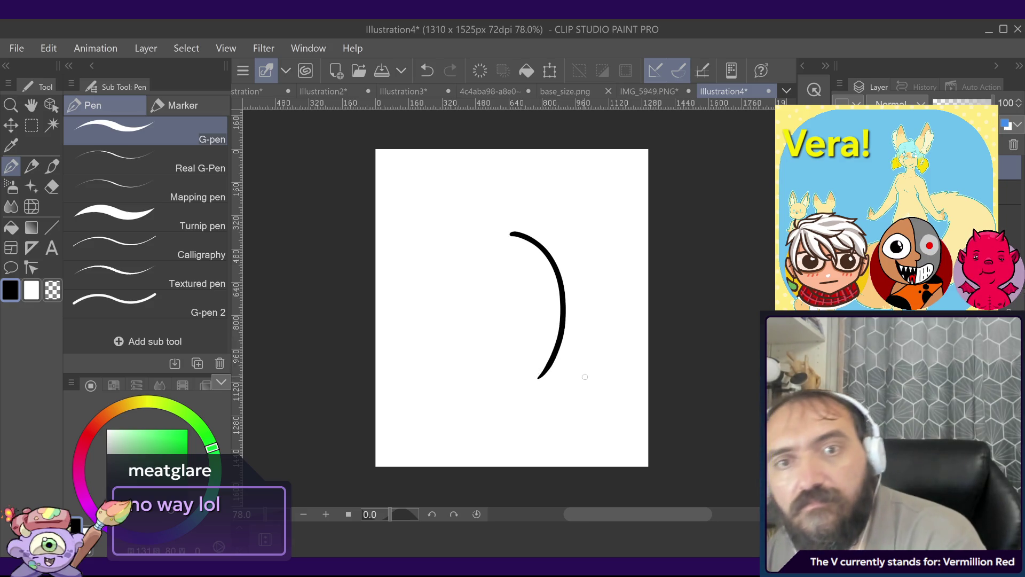
{"action": "key", "text": "ctrl+z"}
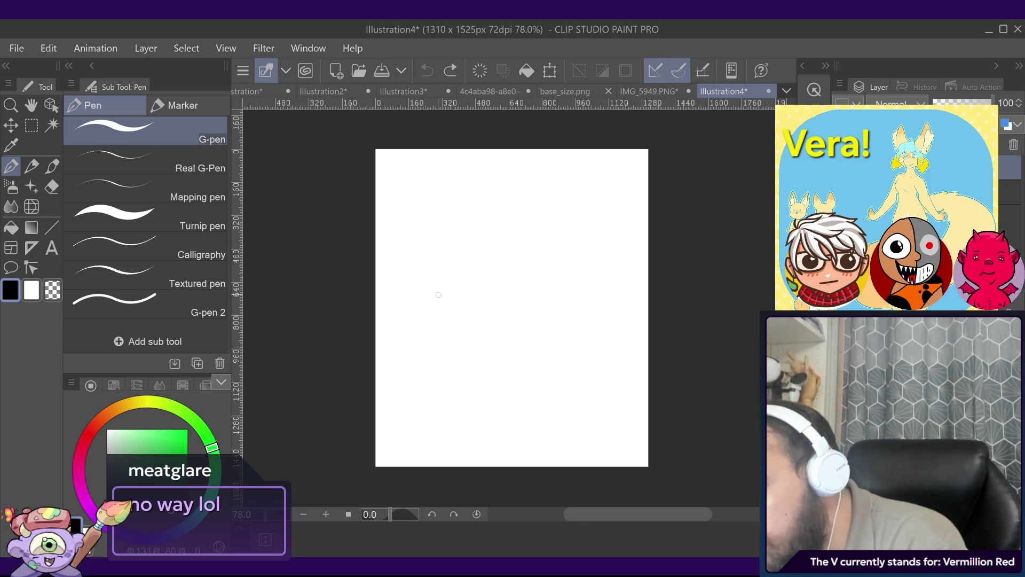
{"action": "mouse_move", "coordinate": [431, 303]}
{"action": "left_mouse_down"}
{"action": "mouse_move", "coordinate": [550, 266]}
{"action": "mouse_move", "coordinate": [536, 373]}
{"action": "left_mouse_up"}
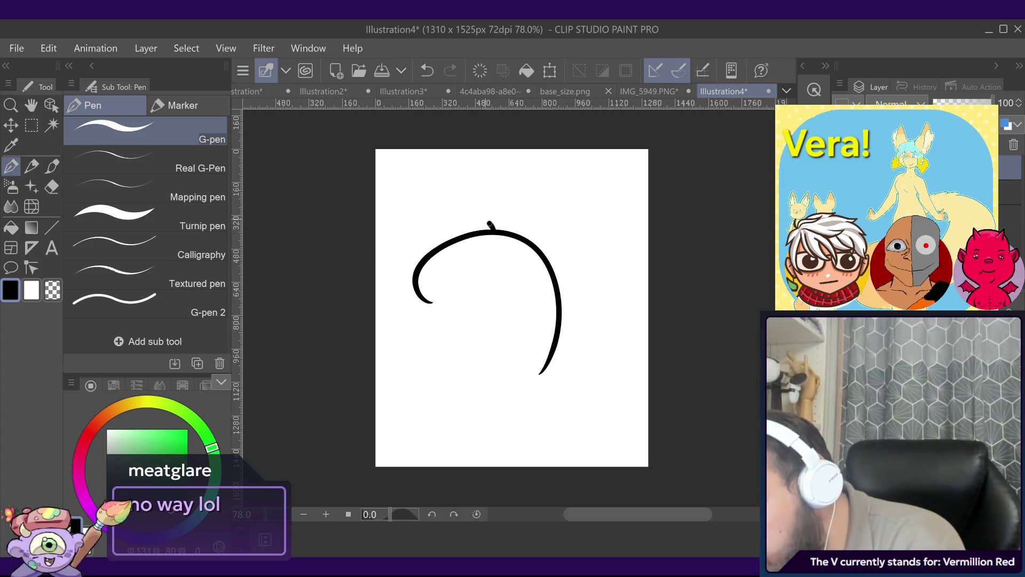
{"action": "left_click_drag", "start_coordinate": [496, 217], "coordinate": [515, 237]}
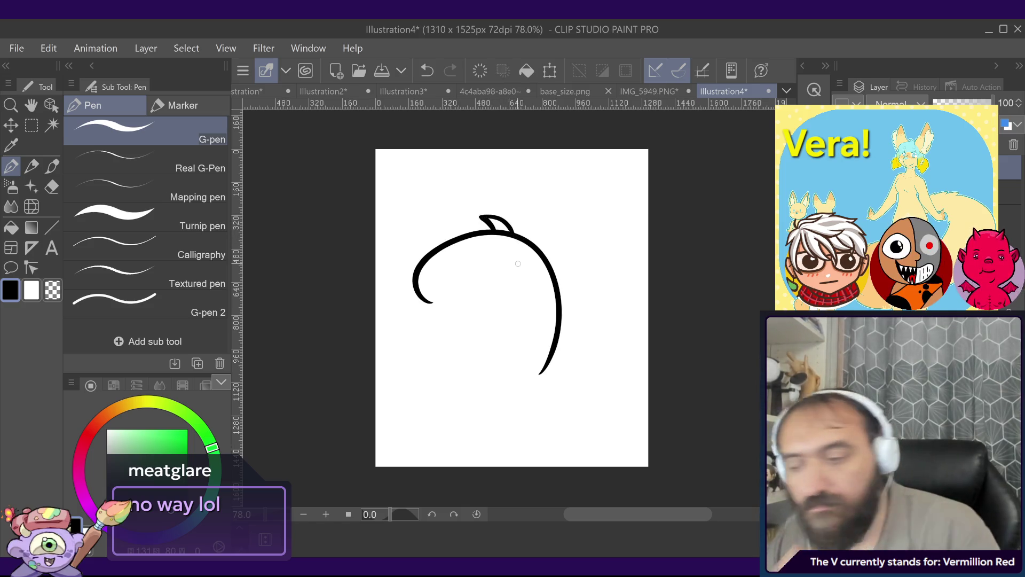
{"action": "key", "text": "ctrl+z"}
{"action": "key", "text": "ctrl+z"}
{"action": "key", "text": "ctrl+z"}
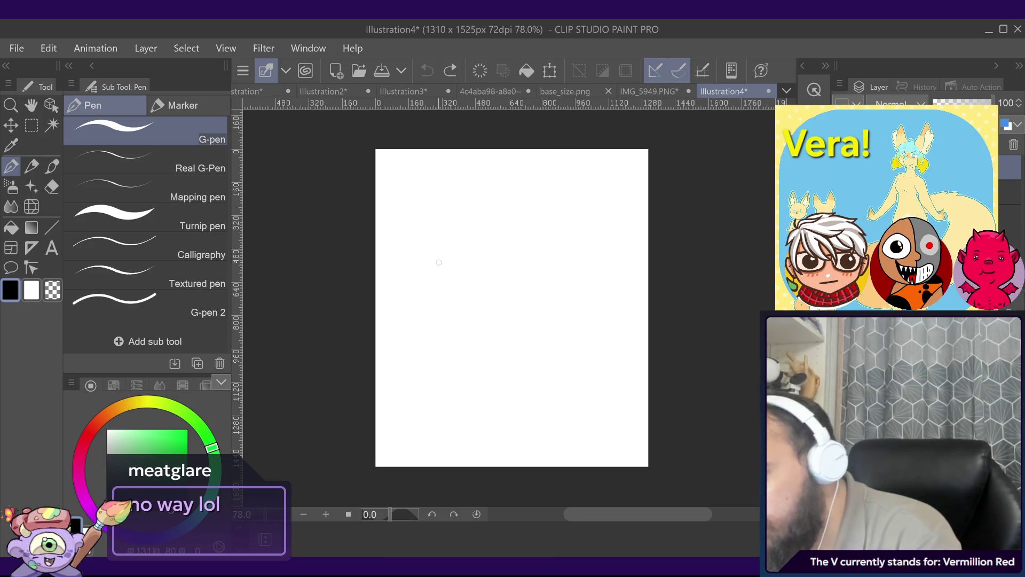
{"action": "mouse_move", "coordinate": [439, 262]}
{"action": "left_mouse_down"}
{"action": "mouse_move", "coordinate": [555, 280]}
{"action": "mouse_move", "coordinate": [447, 272]}
{"action": "mouse_move", "coordinate": [539, 235]}
{"action": "left_mouse_up"}
{"action": "key", "text": "ctrl+z"}
{"action": "key", "text": "ctrl+z"}
{"action": "left_click_drag", "start_coordinate": [438, 289], "coordinate": [433, 373]}
{"action": "key", "text": "ctrl+z"}
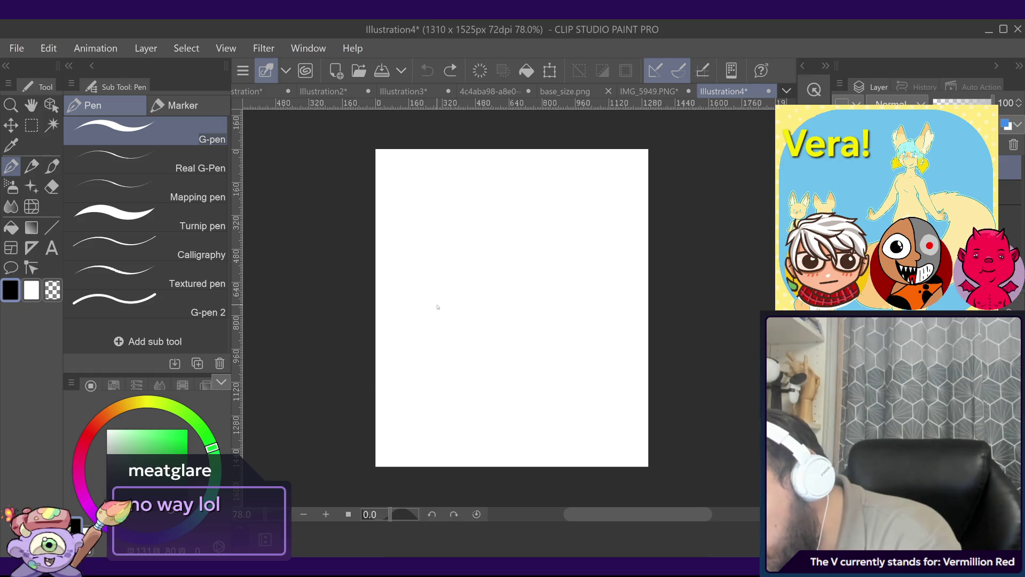
{"action": "left_click_drag", "start_coordinate": [437, 306], "coordinate": [544, 363]}
{"action": "key", "text": "ctrl+z"}
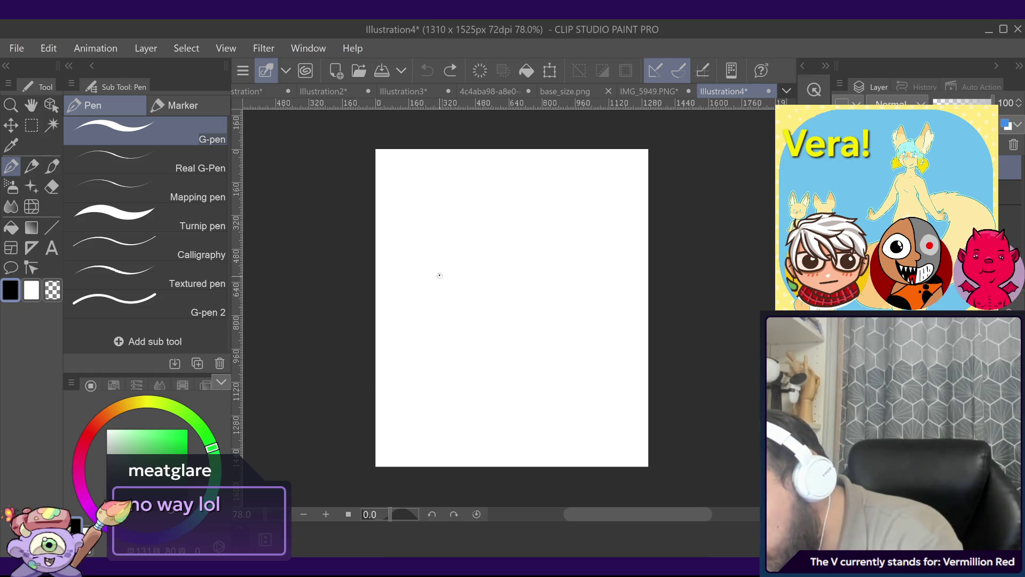
Step: Draw the rounded head outline, the jagged right ear, and the left ear with its inner line
{"action": "mouse_move", "coordinate": [440, 275]}
{"action": "left_mouse_down"}
{"action": "mouse_move", "coordinate": [492, 228]}
{"action": "mouse_move", "coordinate": [440, 303]}
{"action": "left_mouse_up"}
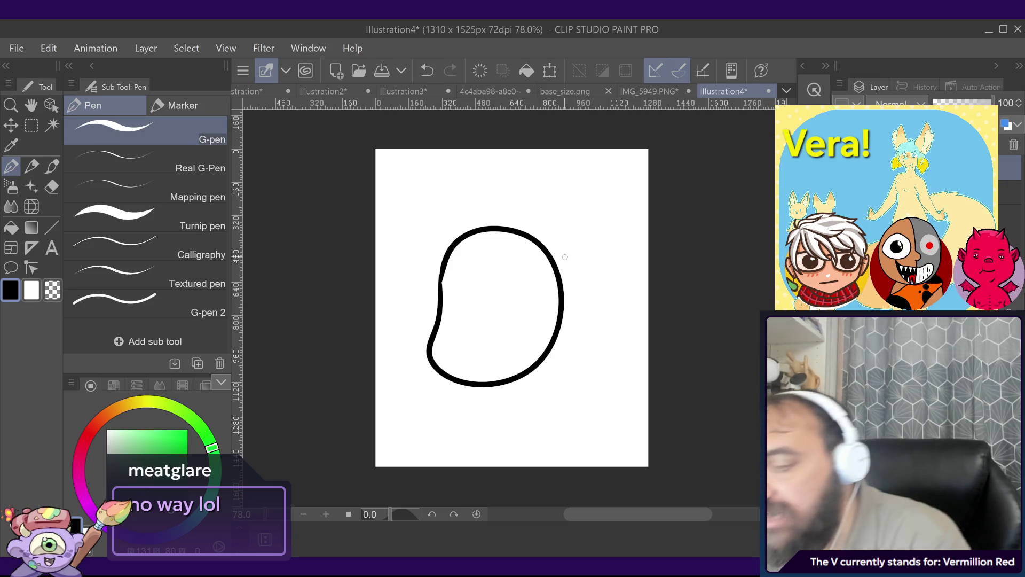
{"action": "mouse_move", "coordinate": [557, 274]}
{"action": "left_mouse_down"}
{"action": "mouse_move", "coordinate": [604, 171]}
{"action": "mouse_move", "coordinate": [549, 216]}
{"action": "left_mouse_up"}
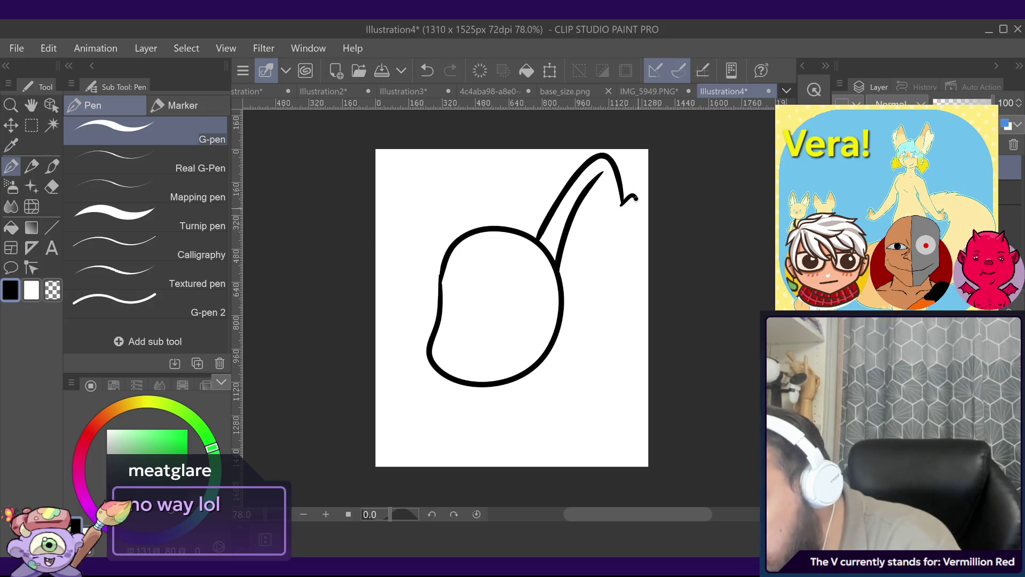
{"action": "mouse_move", "coordinate": [636, 198]}
{"action": "left_mouse_down"}
{"action": "mouse_move", "coordinate": [619, 286]}
{"action": "mouse_move", "coordinate": [565, 319]}
{"action": "left_mouse_up"}
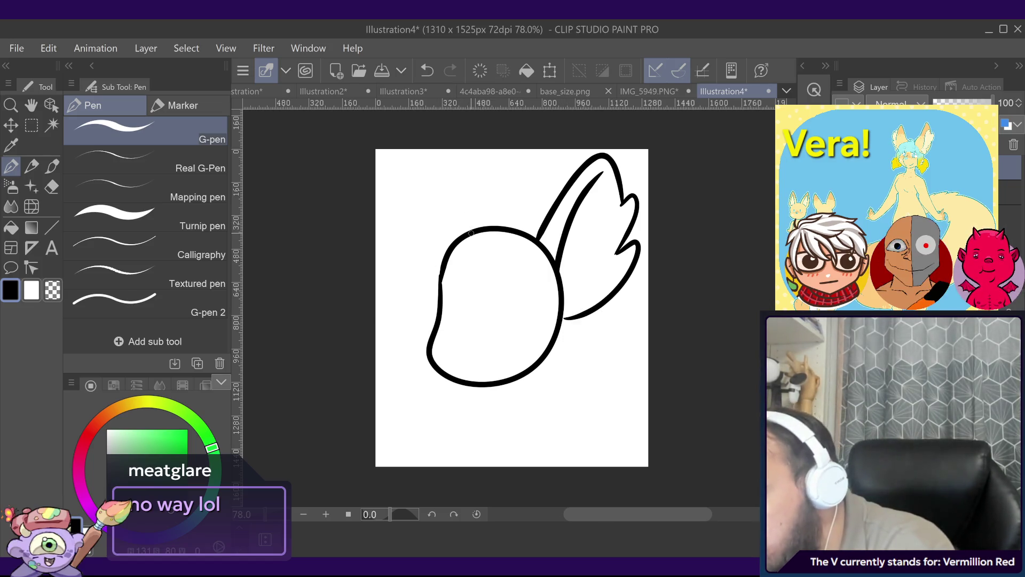
{"action": "mouse_move", "coordinate": [472, 229]}
{"action": "left_mouse_down"}
{"action": "mouse_move", "coordinate": [412, 151]}
{"action": "mouse_move", "coordinate": [398, 186]}
{"action": "mouse_move", "coordinate": [406, 252]}
{"action": "mouse_move", "coordinate": [441, 283]}
{"action": "left_mouse_up"}
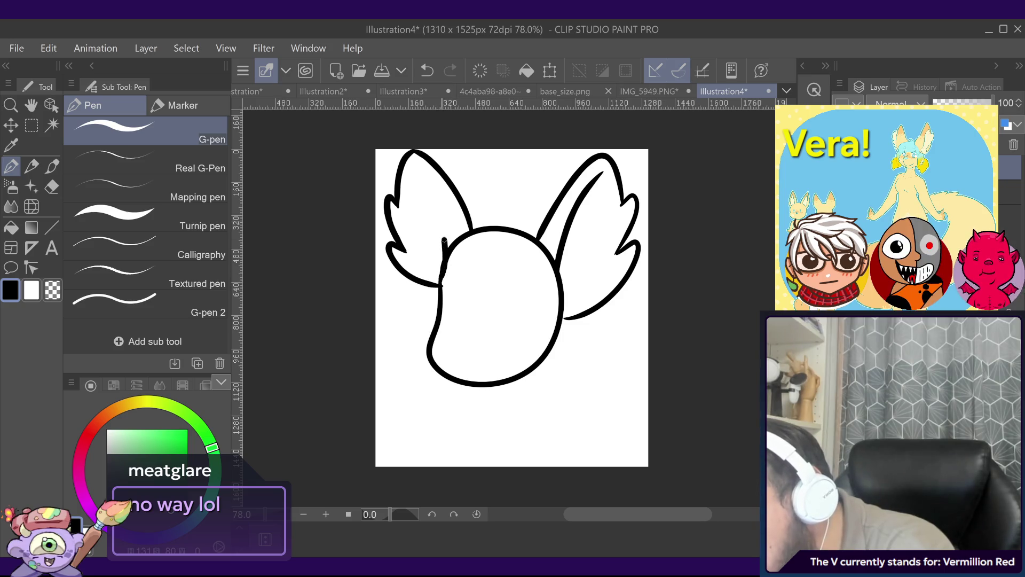
{"action": "left_click_drag", "start_coordinate": [444, 240], "coordinate": [421, 172]}
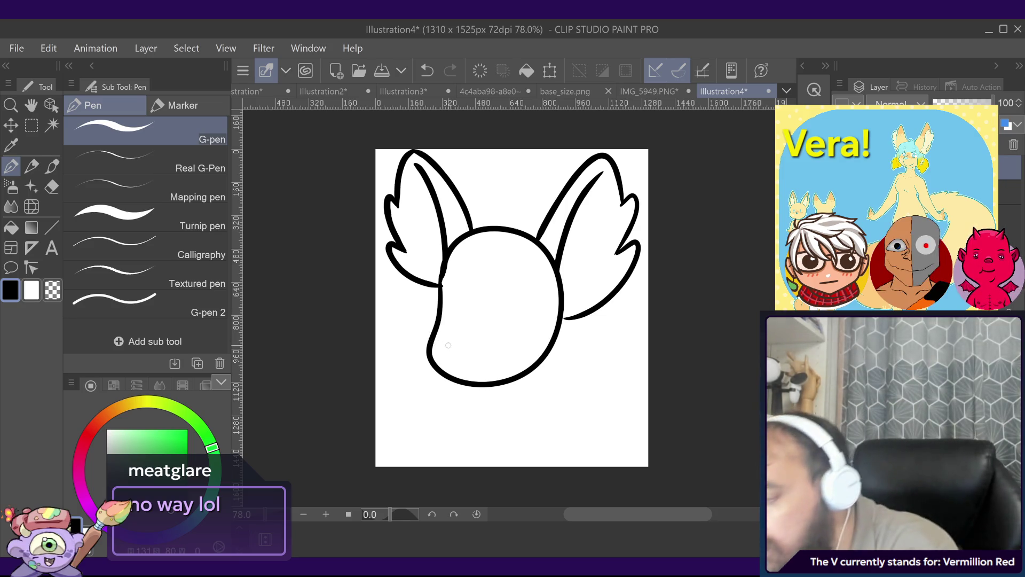
Step: Draw the muzzle curve and the smile, redrawn once, and a line along the head's left side
{"action": "left_click_drag", "start_coordinate": [441, 344], "coordinate": [452, 354]}
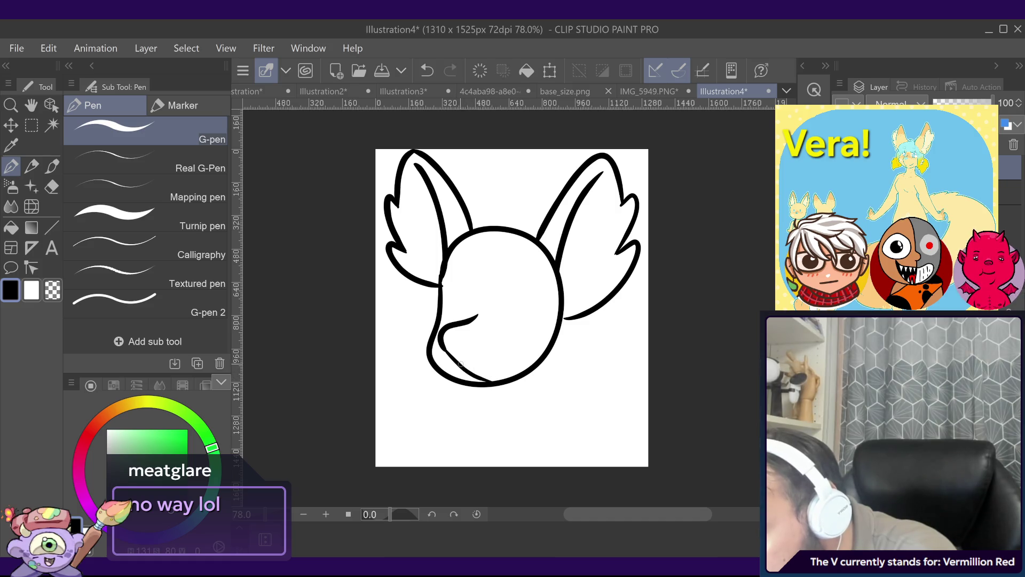
{"action": "left_click_drag", "start_coordinate": [501, 346], "coordinate": [508, 354]}
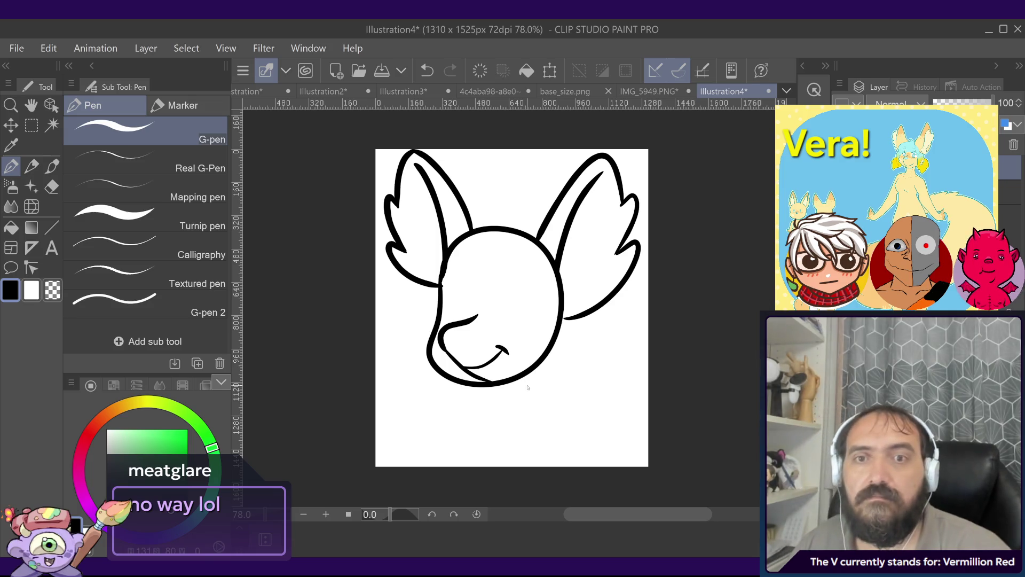
{"action": "key", "text": "ctrl+z"}
{"action": "key", "text": "ctrl+z"}
{"action": "key", "text": "ctrl+z"}
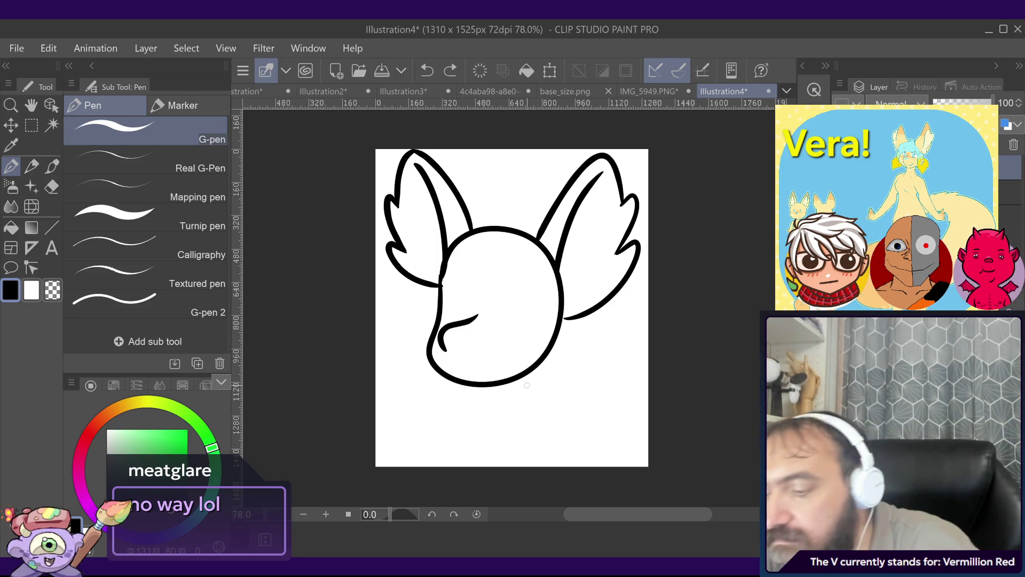
{"action": "left_click_drag", "start_coordinate": [452, 364], "coordinate": [502, 350]}
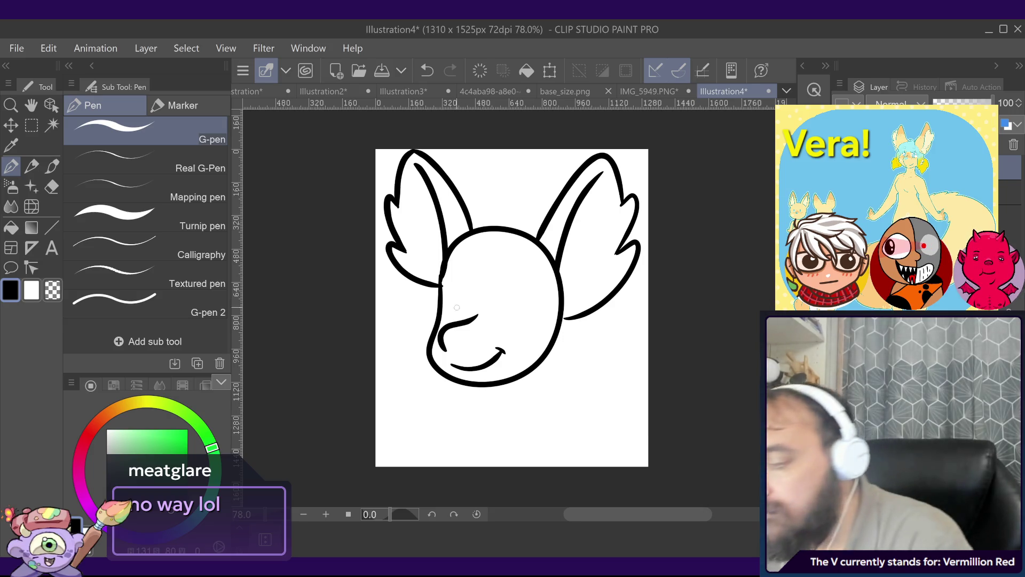
{"action": "mouse_move", "coordinate": [444, 331]}
{"action": "left_mouse_down"}
{"action": "mouse_move", "coordinate": [451, 288]}
{"action": "mouse_move", "coordinate": [462, 309]}
{"action": "left_mouse_up"}
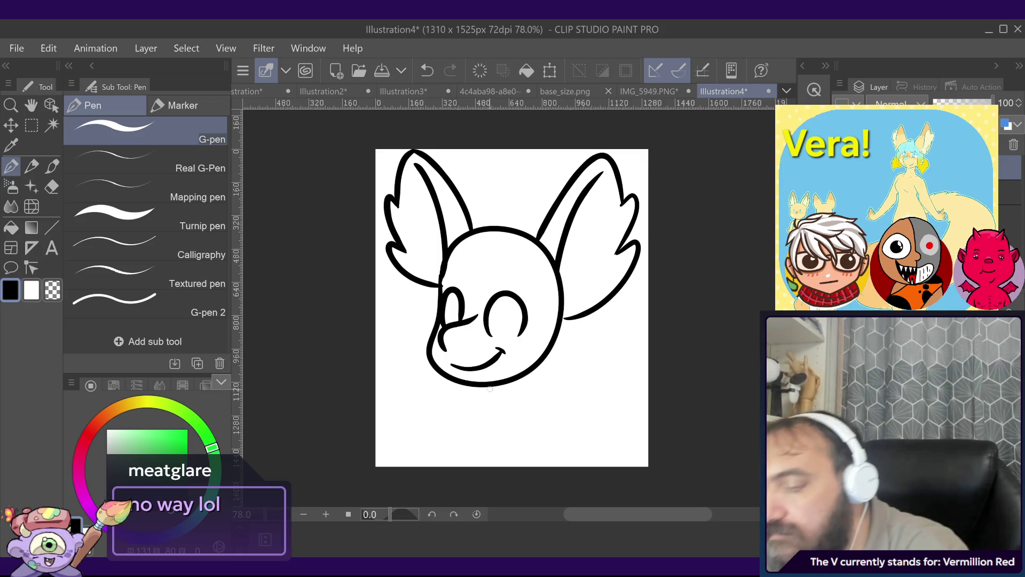
Step: Draw the neck line from the jaw and the outer and inner shoulder lines
{"action": "left_click_drag", "start_coordinate": [529, 376], "coordinate": [588, 460]}
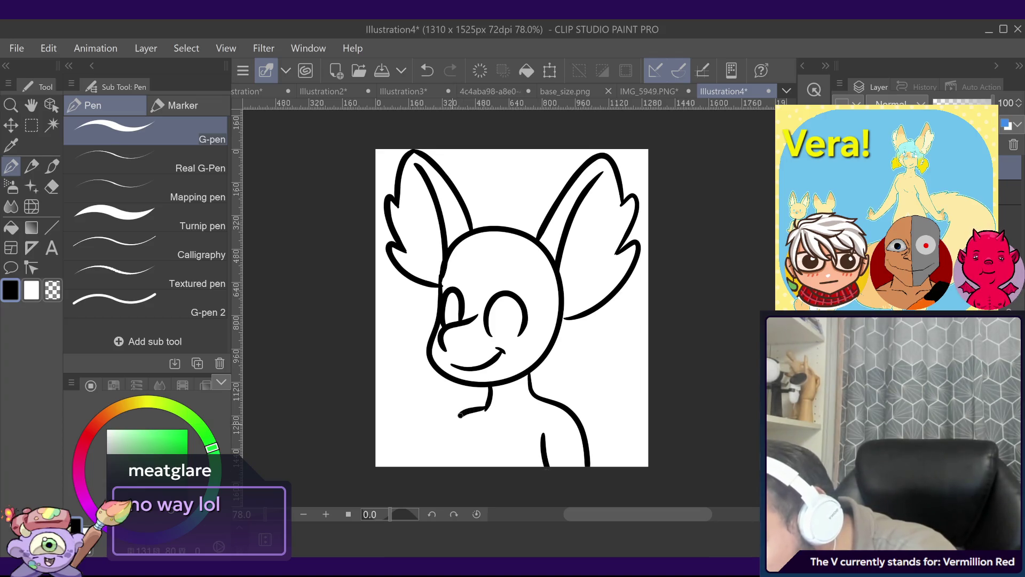
{"action": "left_click_drag", "start_coordinate": [460, 415], "coordinate": [433, 480]}
{"action": "left_click_drag", "start_coordinate": [463, 425], "coordinate": [451, 466]}
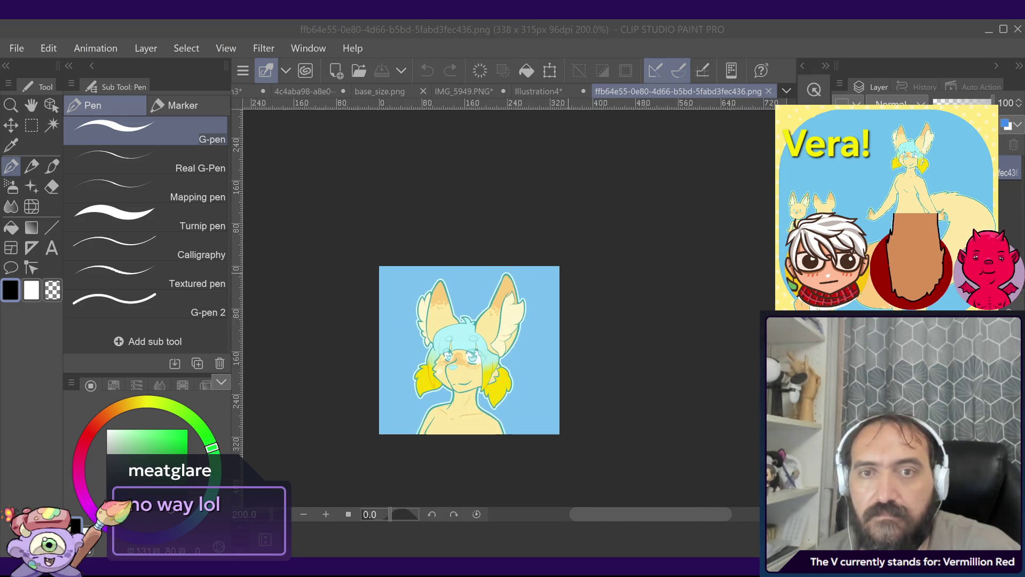
Step: Pan and zoom the coloured fox reference image into view
{"action": "left_click", "coordinate": [664, 265]}
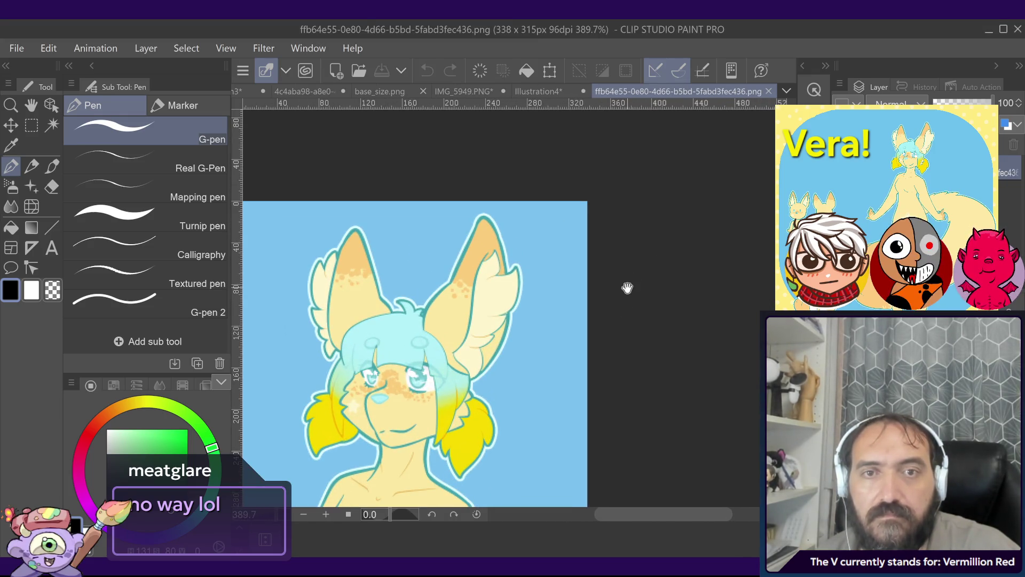
{"action": "left_click_drag", "start_coordinate": [625, 286], "coordinate": [754, 201]}
{"action": "scroll", "coordinate": [675, 194], "scroll_direction": "up", "scroll_amount": 2}
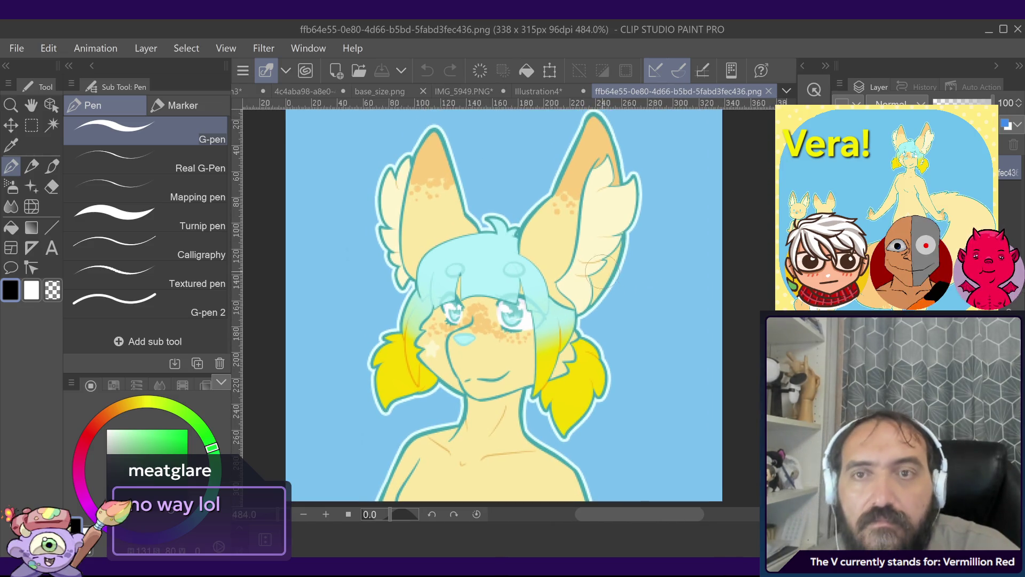
Step: Flip back and forth between the Illustration4 sketch and the coloured reference to compare them
{"action": "left_click", "coordinate": [542, 92]}
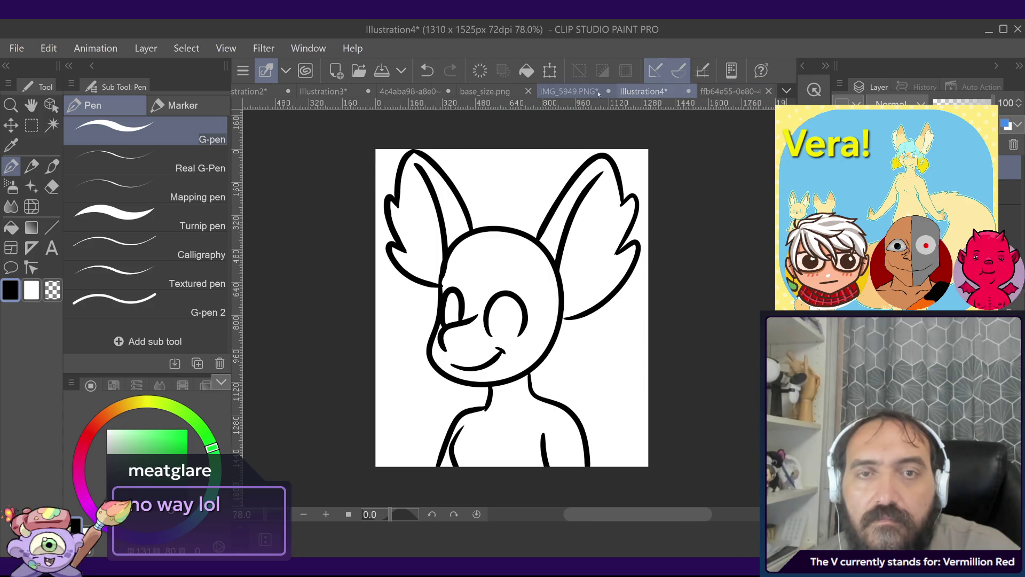
{"action": "left_click", "coordinate": [709, 92]}
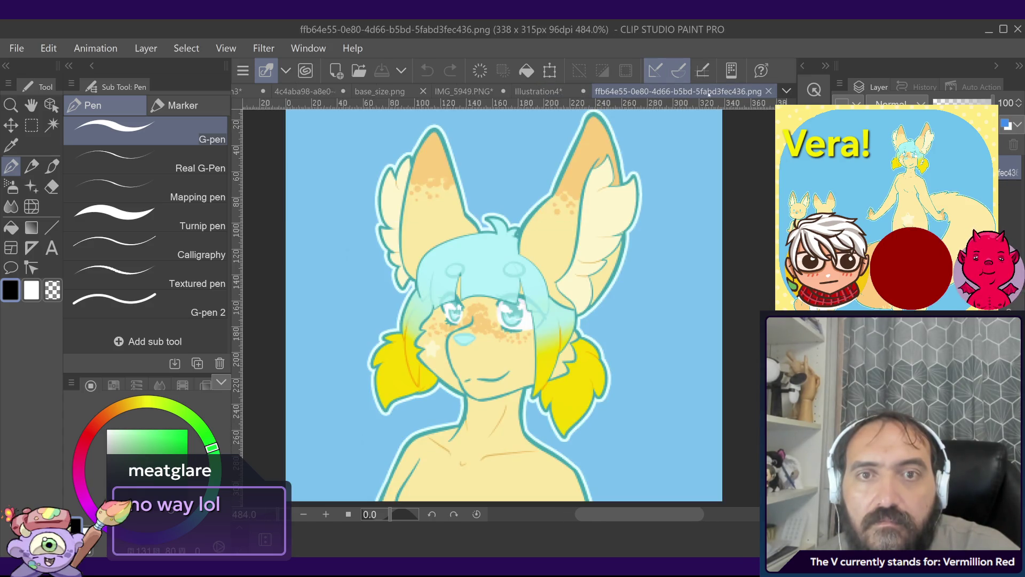
{"action": "left_click", "coordinate": [559, 93]}
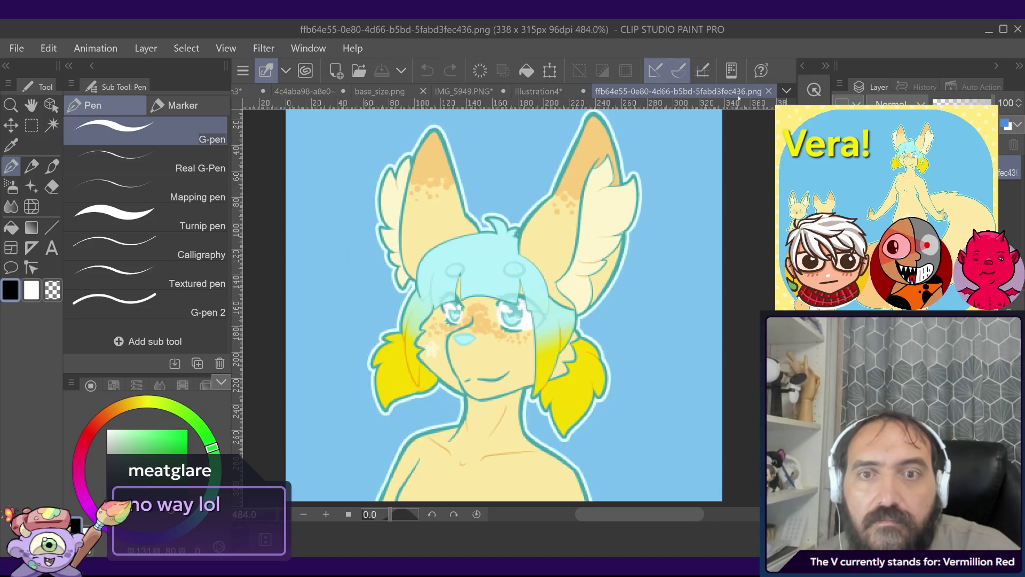
{"action": "left_click", "coordinate": [737, 92]}
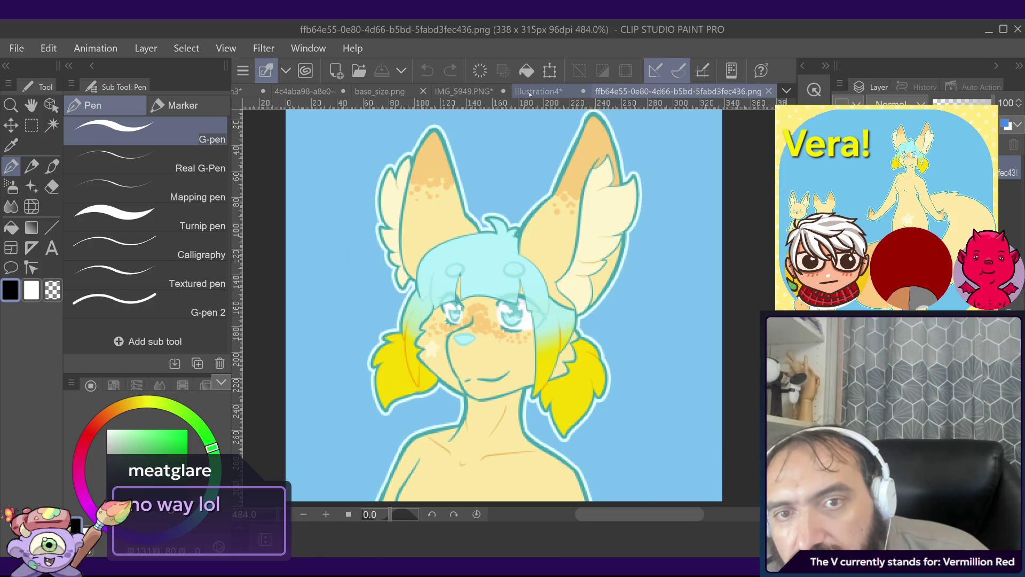
{"action": "left_click", "coordinate": [534, 92]}
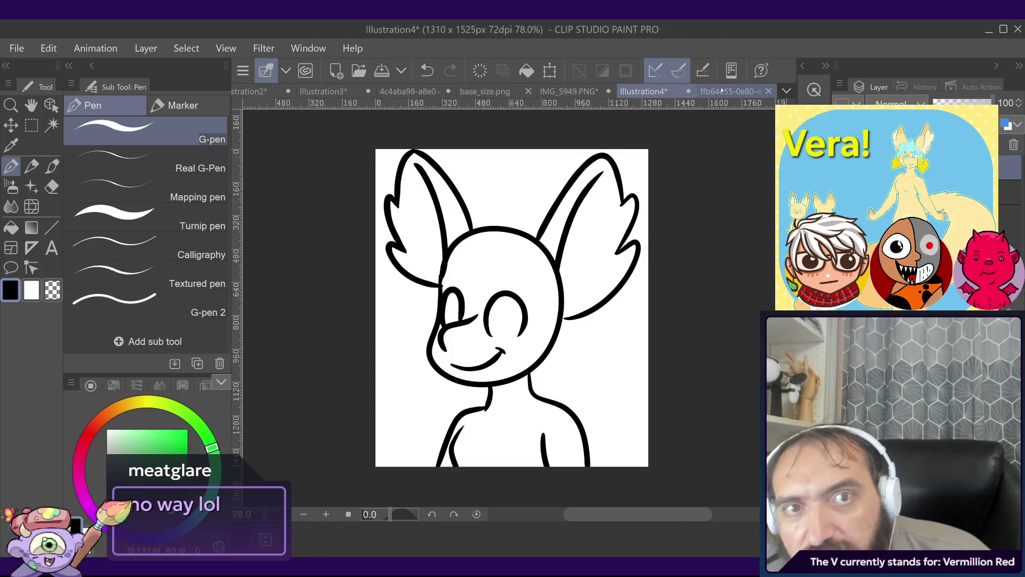
{"action": "left_click", "coordinate": [704, 92]}
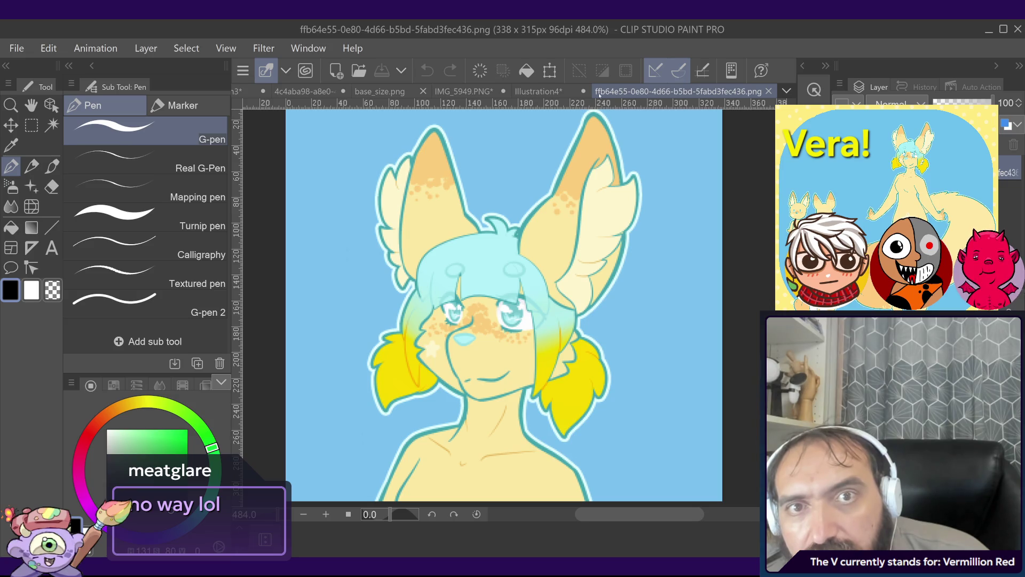
{"action": "left_click", "coordinate": [537, 92]}
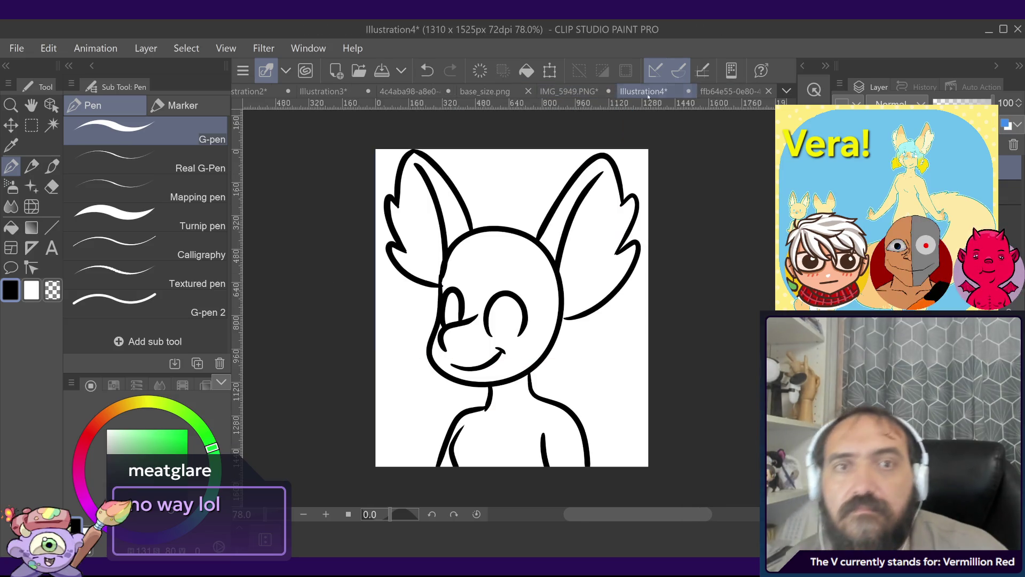
{"action": "left_click", "coordinate": [740, 94]}
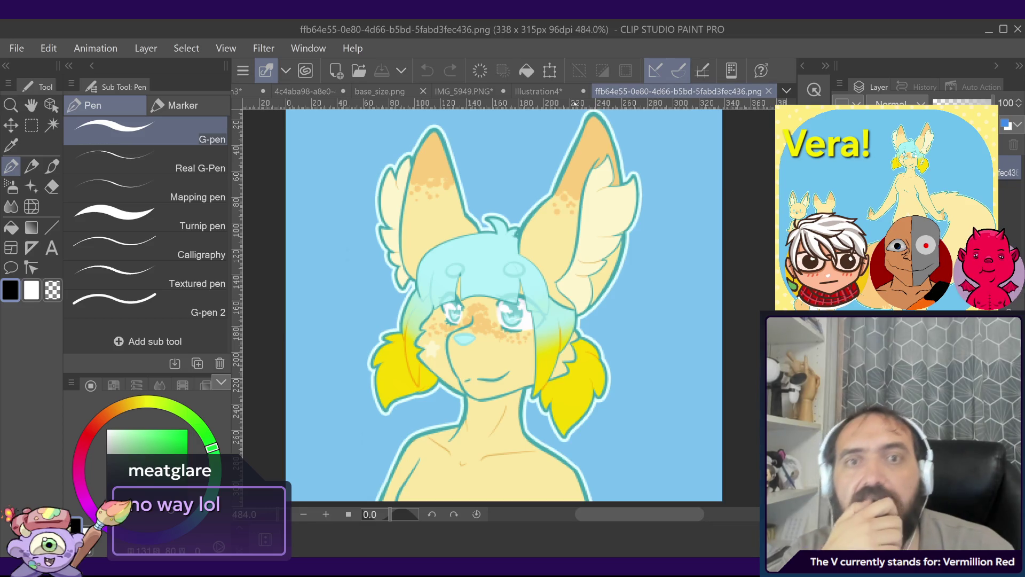
Step: Undo the accidental black fill on the reference and return to Illustration4
{"action": "key", "text": "alt+BackSpace"}
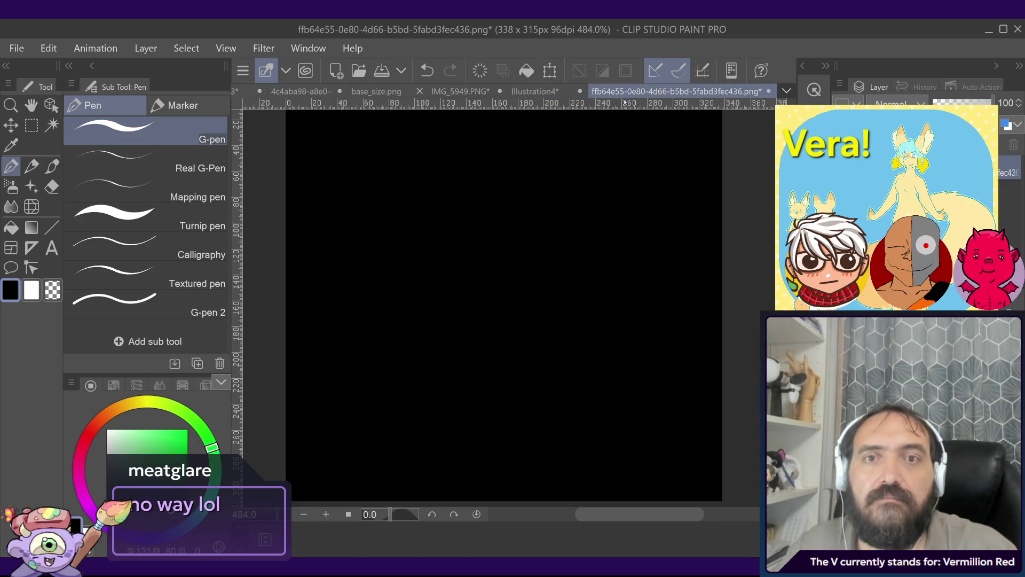
{"action": "key", "text": "ctrl+z"}
{"action": "left_click", "coordinate": [544, 92]}
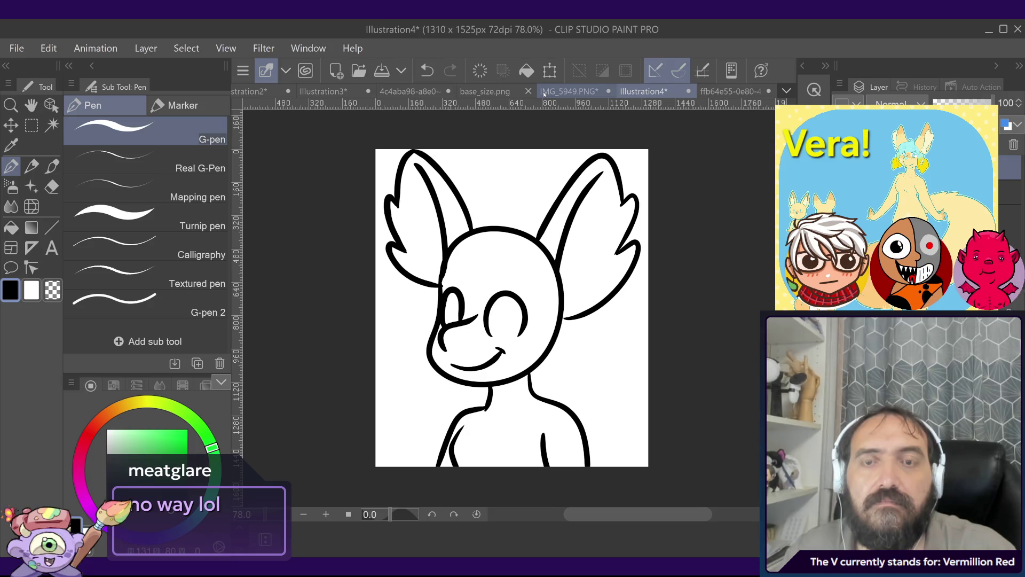
Step: Use the Hard eraser, resized with [ and ], to erase the left ear's inner stroke
{"action": "left_click", "coordinate": [52, 187]}
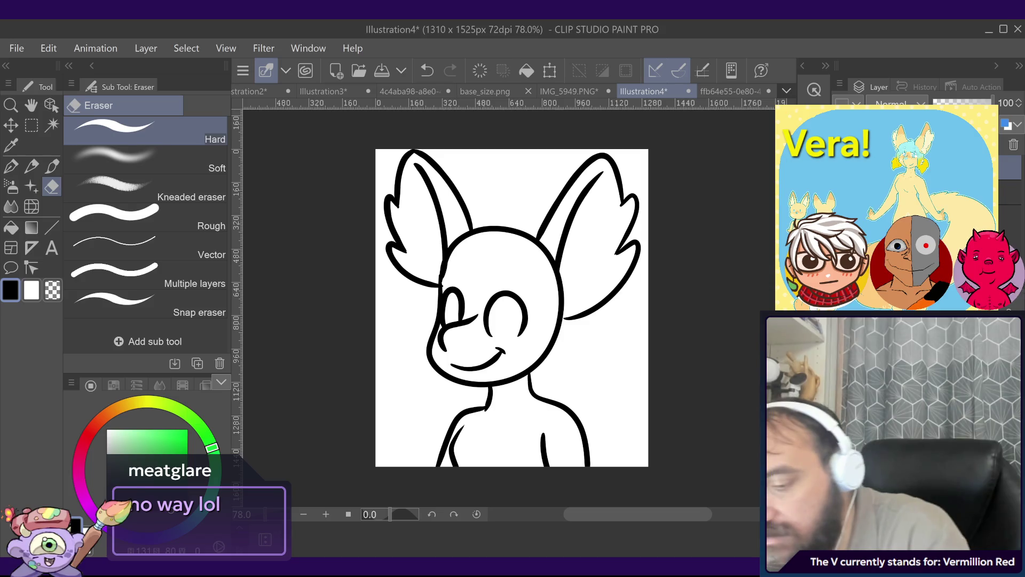
{"action": "key", "text": "bracketleft"}
{"action": "key", "text": "bracketleft"}
{"action": "key", "text": "bracketleft"}
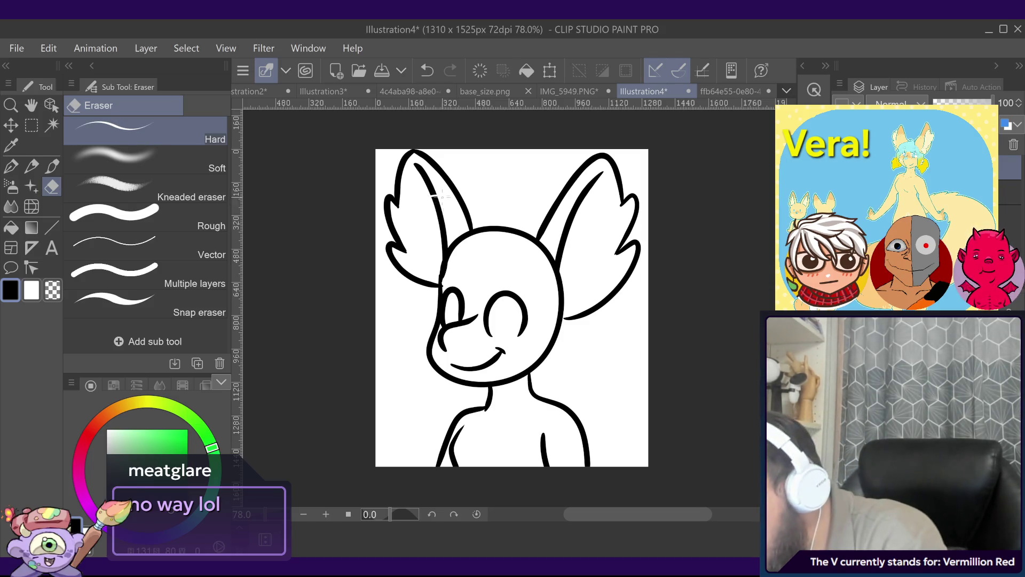
{"action": "key", "text": "bracketright"}
{"action": "key", "text": "bracketright"}
{"action": "left_click_drag", "start_coordinate": [442, 220], "coordinate": [415, 163]}
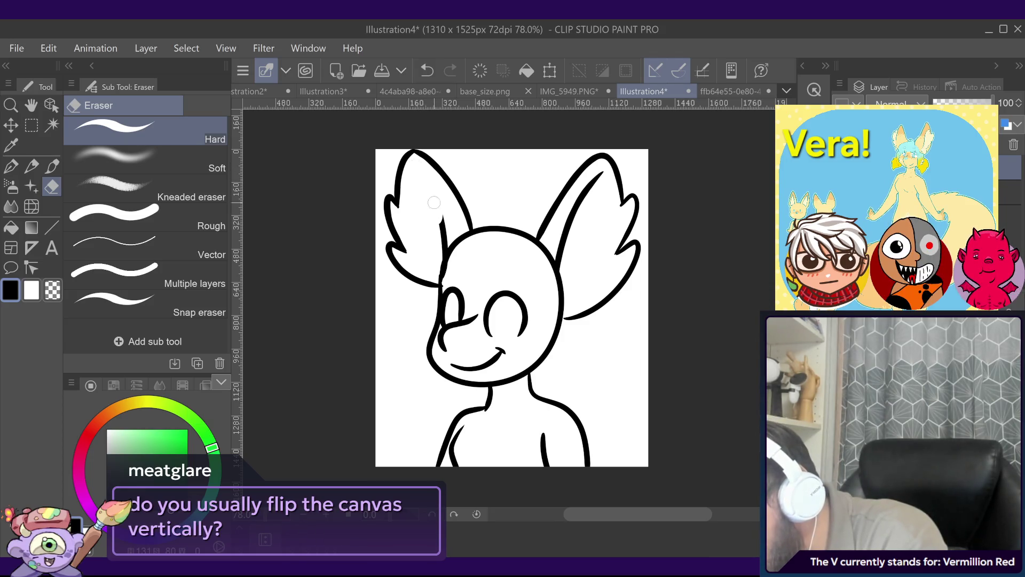
{"action": "left_click_drag", "start_coordinate": [441, 216], "coordinate": [441, 237]}
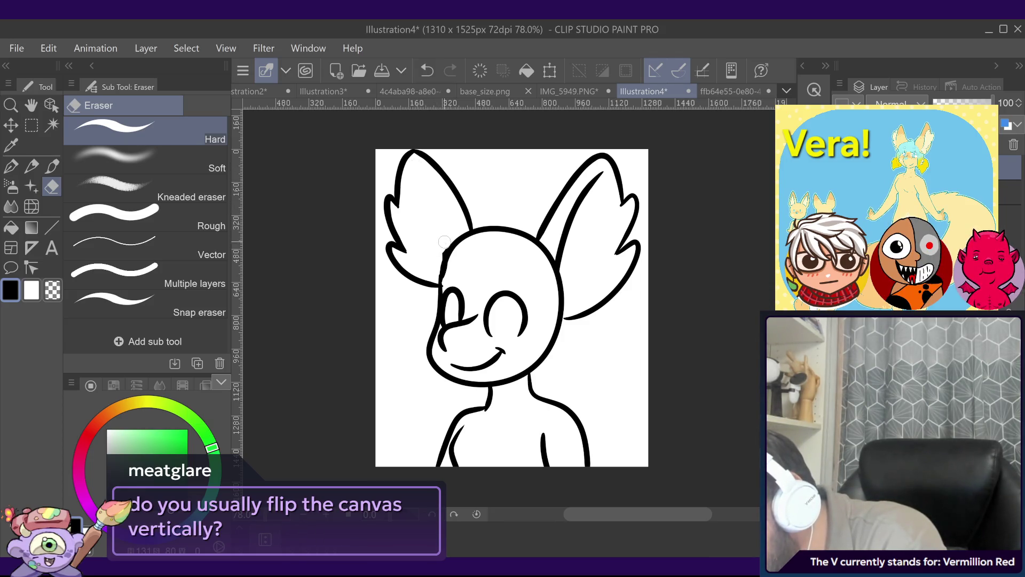
{"action": "left_click_drag", "start_coordinate": [438, 251], "coordinate": [430, 265]}
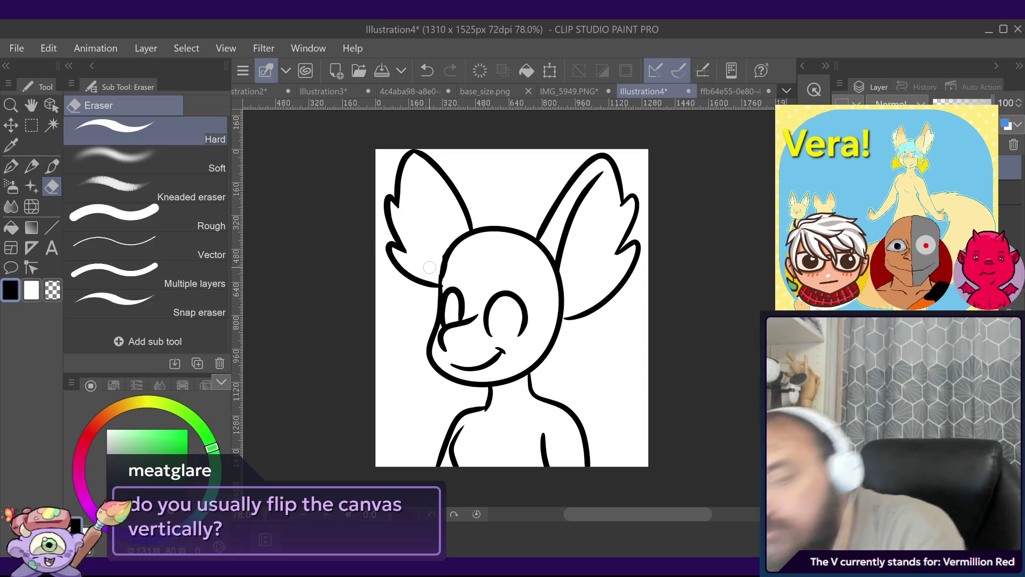
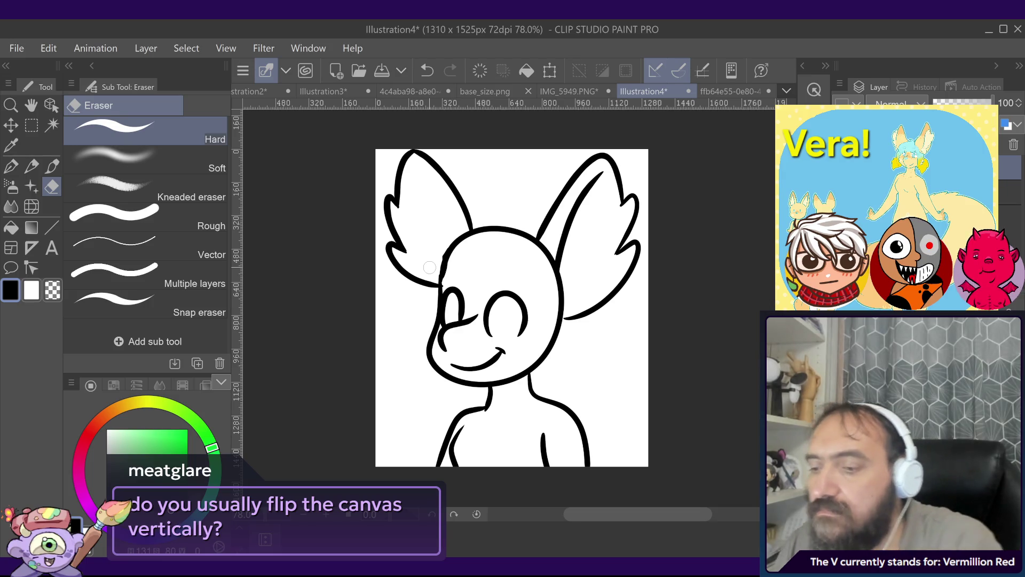
Step: Compare with the coloured reference, then erase the line where the right ear meets the head
{"action": "left_click", "coordinate": [730, 91]}
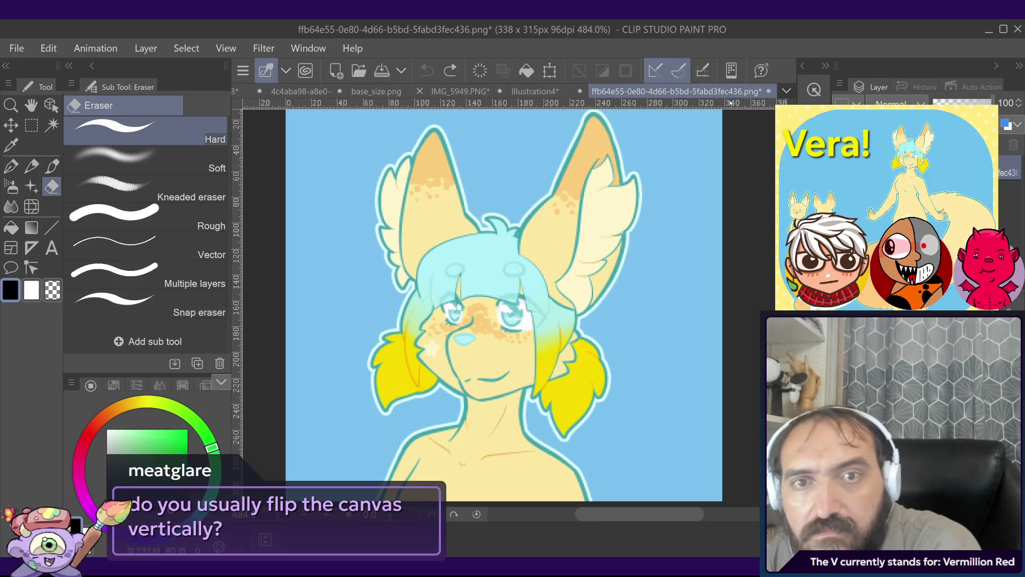
{"action": "left_click", "coordinate": [554, 95]}
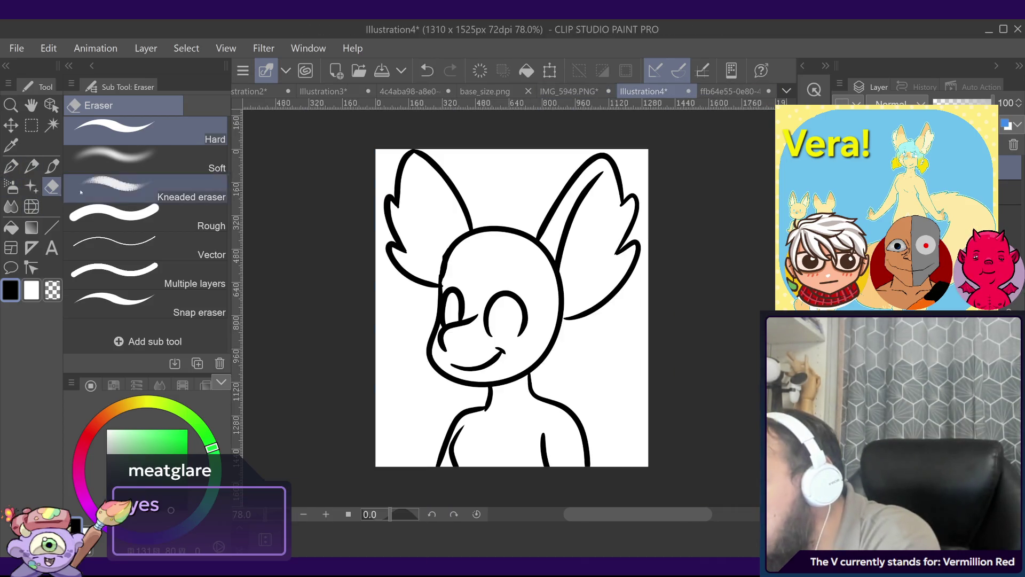
{"action": "left_click_drag", "start_coordinate": [565, 251], "coordinate": [562, 311]}
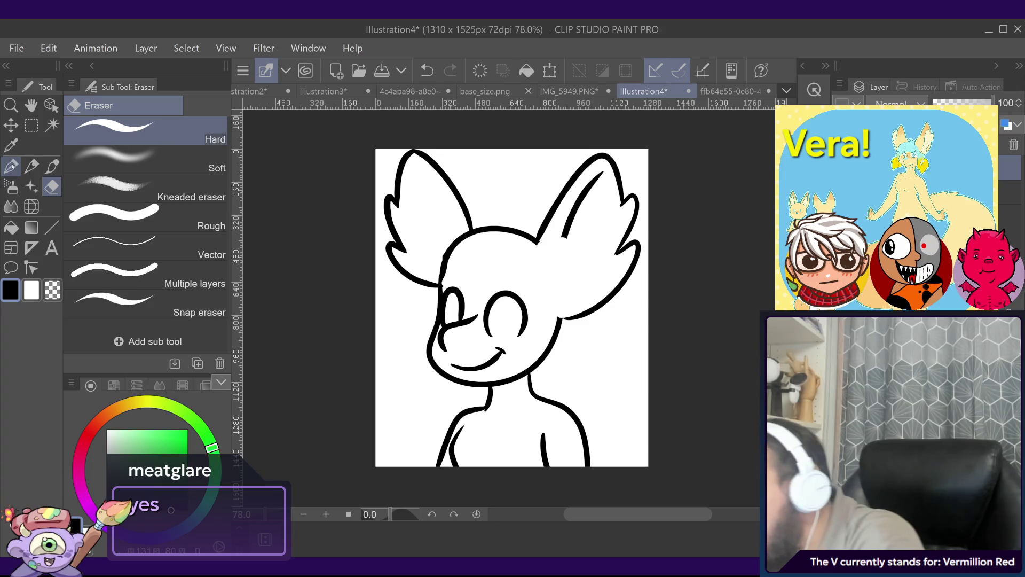
Step: Redraw the head's right side up to the ear with the G-pen and add the right eye's pupil
{"action": "left_click", "coordinate": [10, 166]}
{"action": "mouse_move", "coordinate": [560, 320]}
{"action": "left_mouse_down"}
{"action": "mouse_move", "coordinate": [555, 242]}
{"action": "mouse_move", "coordinate": [559, 289]}
{"action": "left_mouse_up"}
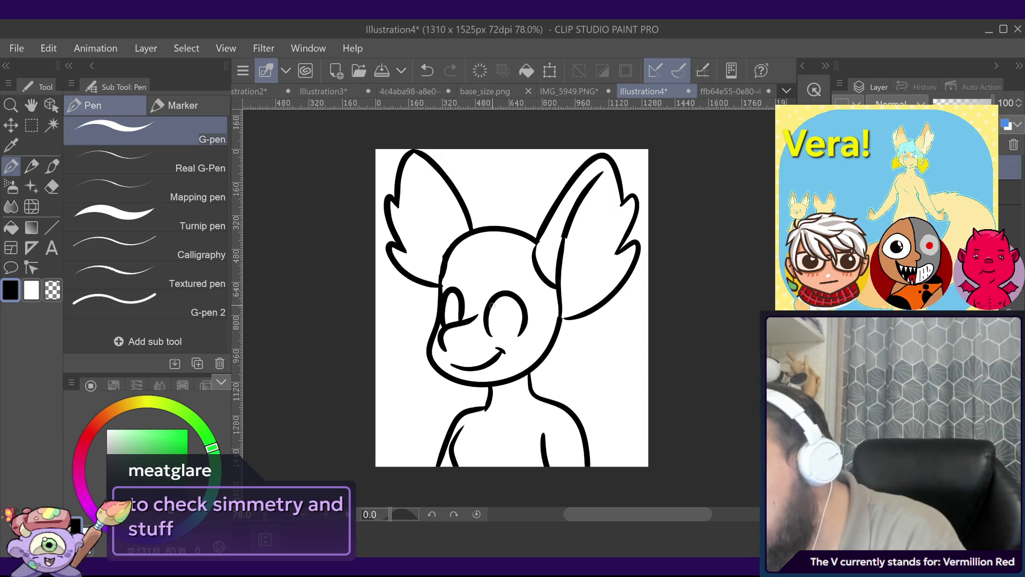
{"action": "left_click_drag", "start_coordinate": [502, 302], "coordinate": [506, 324]}
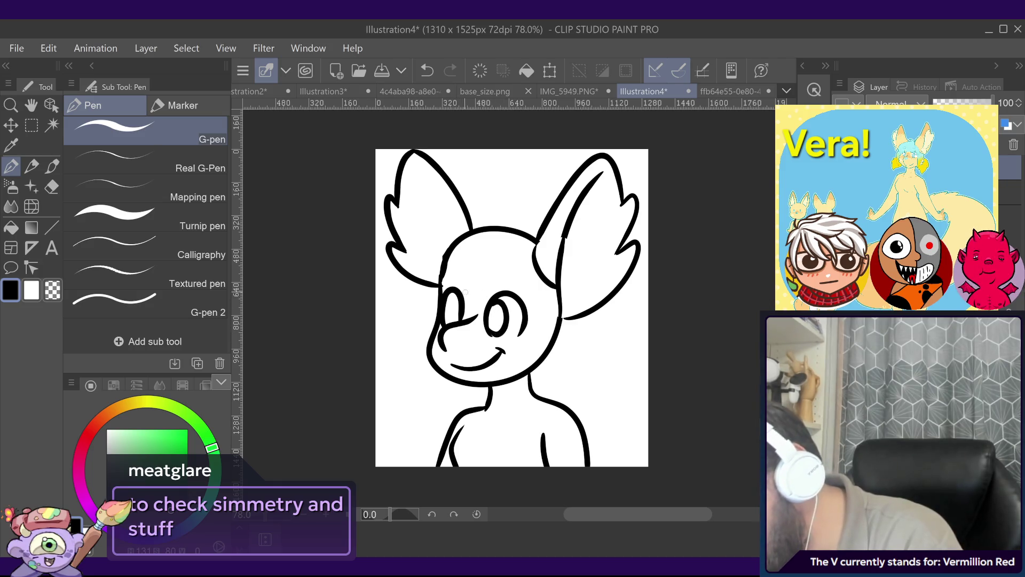
Step: Draw the left eye's pupil and the nose outline, undoing the trial eyebrow strokes
{"action": "left_click_drag", "start_coordinate": [451, 304], "coordinate": [454, 317]}
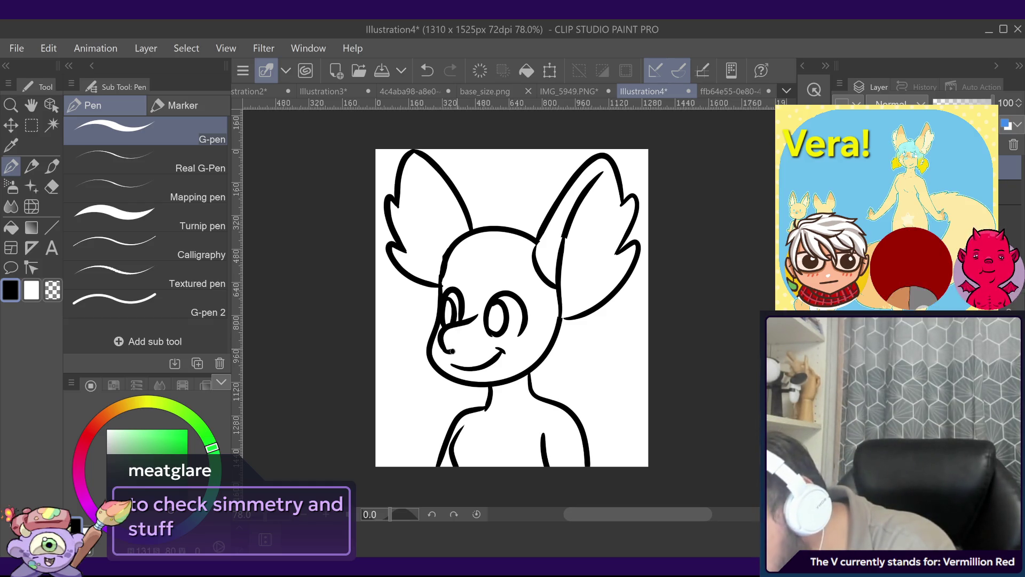
{"action": "left_click_drag", "start_coordinate": [451, 351], "coordinate": [444, 332]}
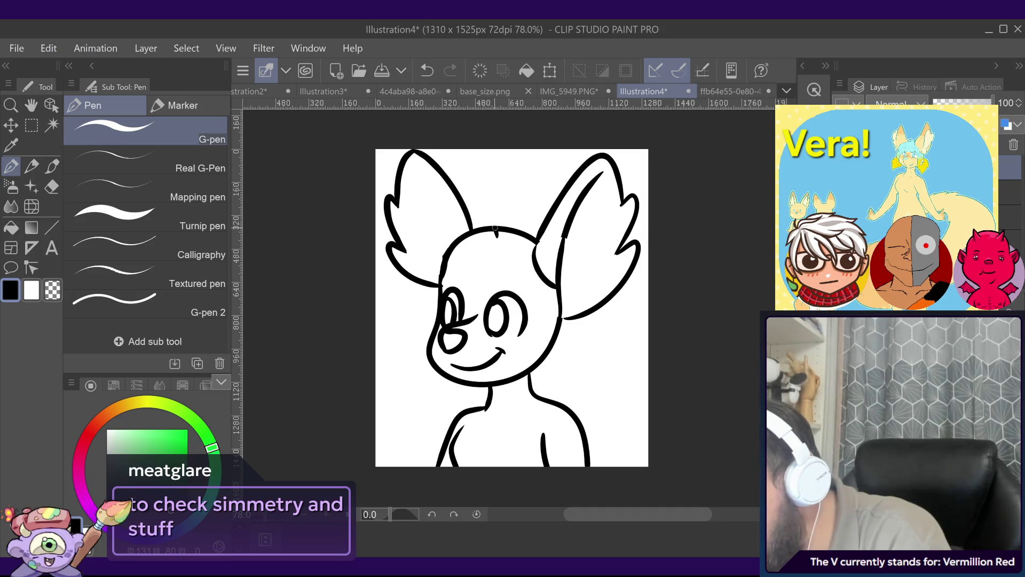
{"action": "key", "text": "ctrl+z"}
{"action": "left_click_drag", "start_coordinate": [466, 247], "coordinate": [440, 297]}
{"action": "key", "text": "ctrl+z"}
{"action": "key", "text": "ctrl+z"}
{"action": "left_click_drag", "start_coordinate": [479, 262], "coordinate": [458, 272]}
{"action": "key", "text": "ctrl+z"}
{"action": "key", "text": "ctrl+z"}
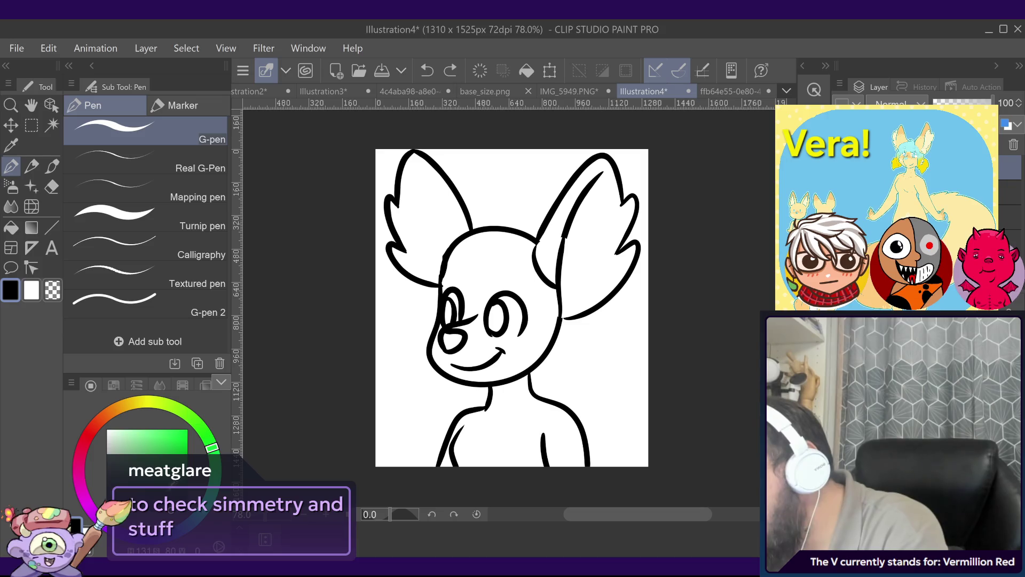
{"action": "left_click", "coordinate": [187, 454]}
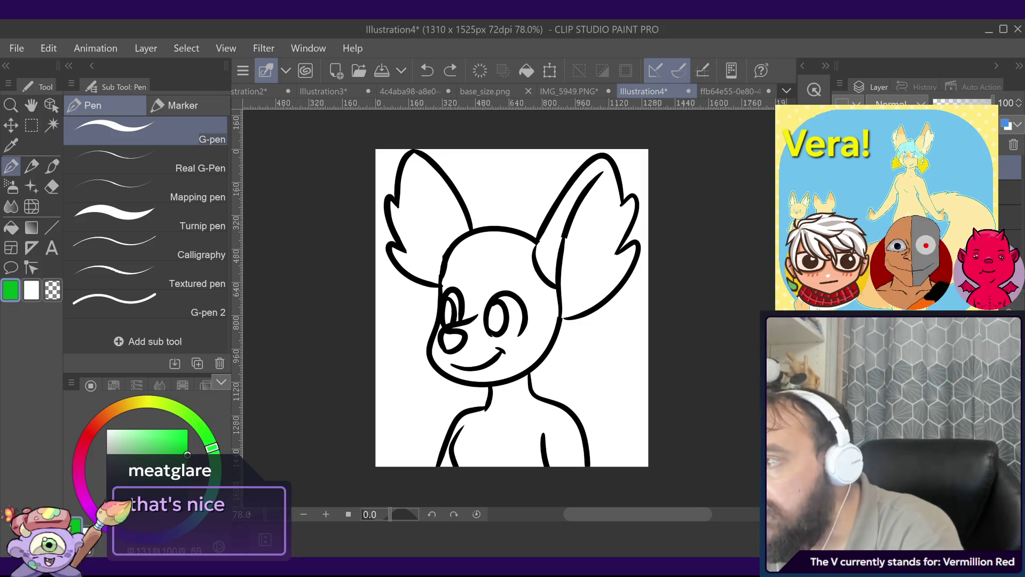
Step: Switch to dark blue and draw the fringe arc above the left eye, undoing failed strokes
{"action": "left_click_drag", "start_coordinate": [212, 447], "coordinate": [183, 528]}
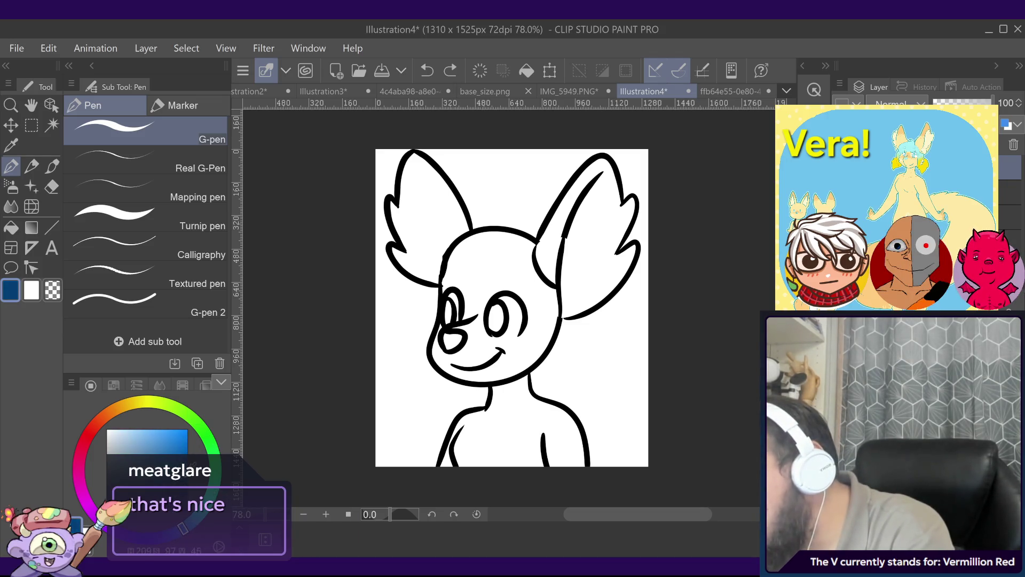
{"action": "mouse_move", "coordinate": [467, 259]}
{"action": "left_mouse_down"}
{"action": "mouse_move", "coordinate": [439, 294]}
{"action": "mouse_move", "coordinate": [441, 270]}
{"action": "mouse_move", "coordinate": [502, 238]}
{"action": "mouse_move", "coordinate": [441, 298]}
{"action": "left_mouse_up"}
{"action": "key", "text": "ctrl+z"}
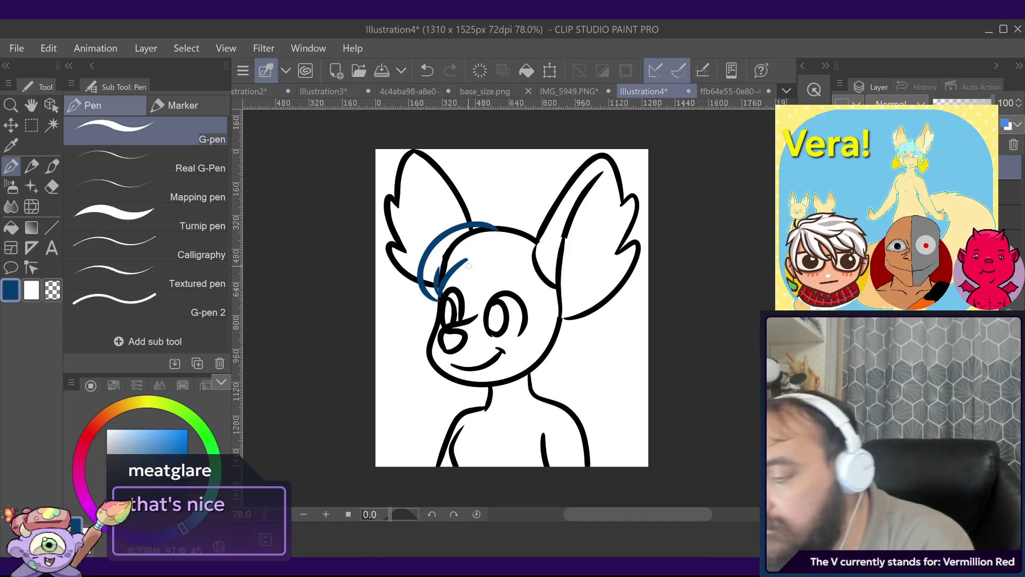
{"action": "mouse_move", "coordinate": [463, 262]}
{"action": "left_mouse_down"}
{"action": "mouse_move", "coordinate": [475, 292]}
{"action": "mouse_move", "coordinate": [455, 289]}
{"action": "mouse_move", "coordinate": [550, 290]}
{"action": "left_mouse_up"}
{"action": "key", "text": "ctrl+z"}
{"action": "key", "text": "ctrl+z"}
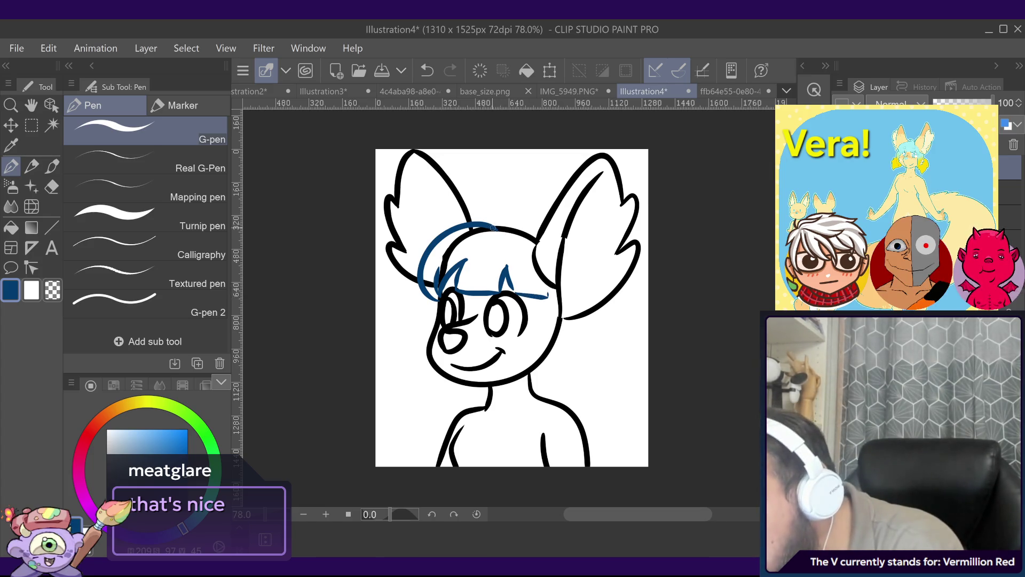
Step: Add a hair tuft on top of the head and outline the hair down the right side
{"action": "mouse_move", "coordinate": [487, 217]}
{"action": "left_mouse_down"}
{"action": "mouse_move", "coordinate": [498, 208]}
{"action": "mouse_move", "coordinate": [509, 227]}
{"action": "left_mouse_up"}
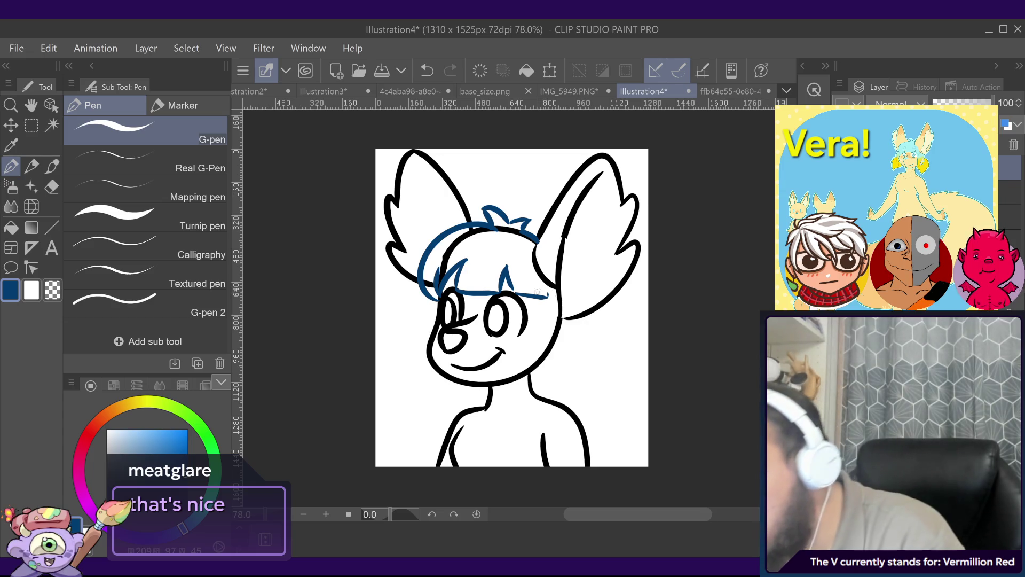
{"action": "mouse_move", "coordinate": [542, 296]}
{"action": "left_mouse_down"}
{"action": "mouse_move", "coordinate": [539, 375]}
{"action": "mouse_move", "coordinate": [565, 287]}
{"action": "left_mouse_up"}
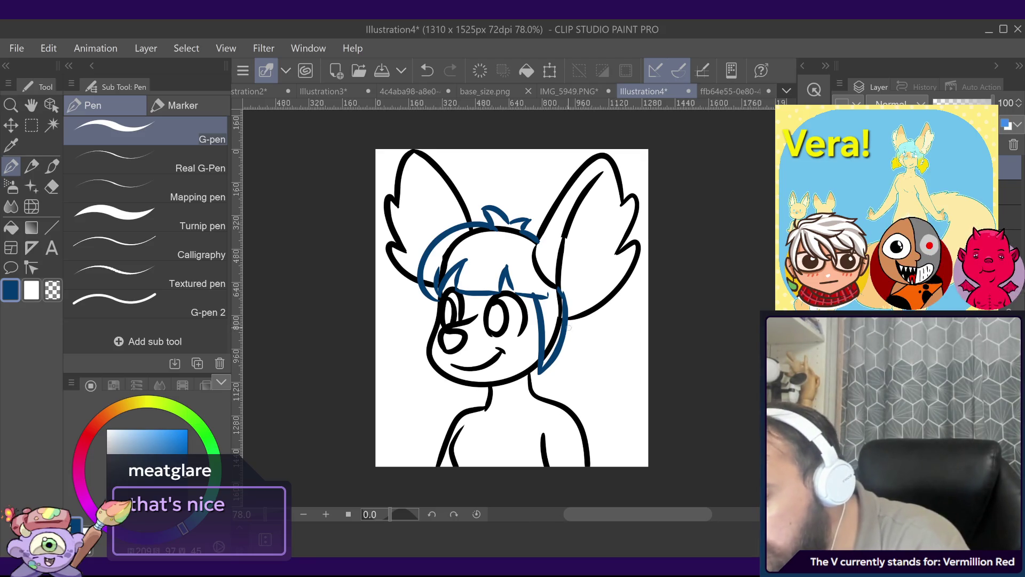
{"action": "left_click_drag", "start_coordinate": [564, 324], "coordinate": [619, 340]}
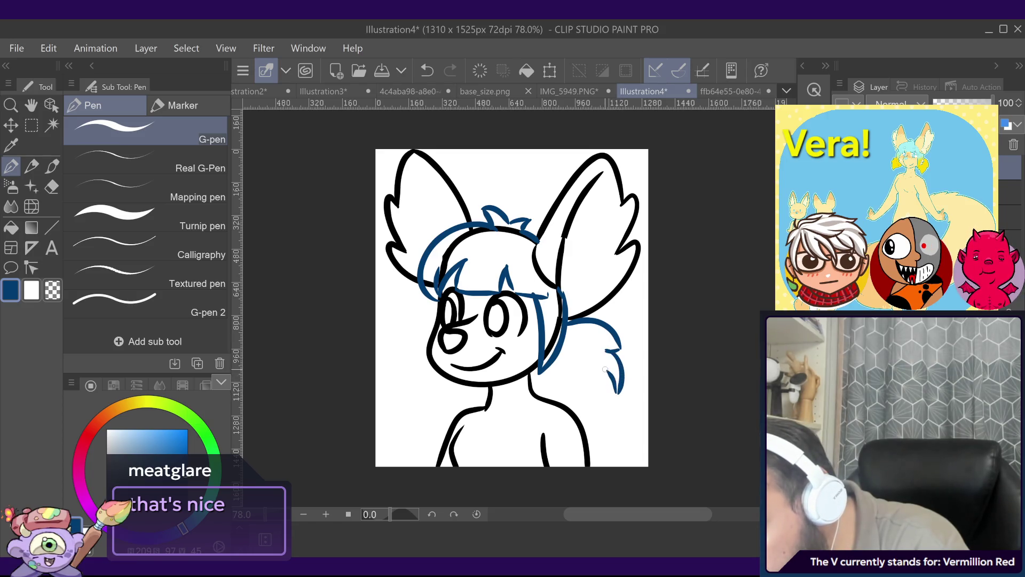
Step: Draw fluffy strands on the right pigtail and outline the left pigtail, undoing stray strokes
{"action": "mouse_move", "coordinate": [614, 368]}
{"action": "left_mouse_down"}
{"action": "mouse_move", "coordinate": [589, 410]}
{"action": "mouse_move", "coordinate": [552, 357]}
{"action": "left_mouse_up"}
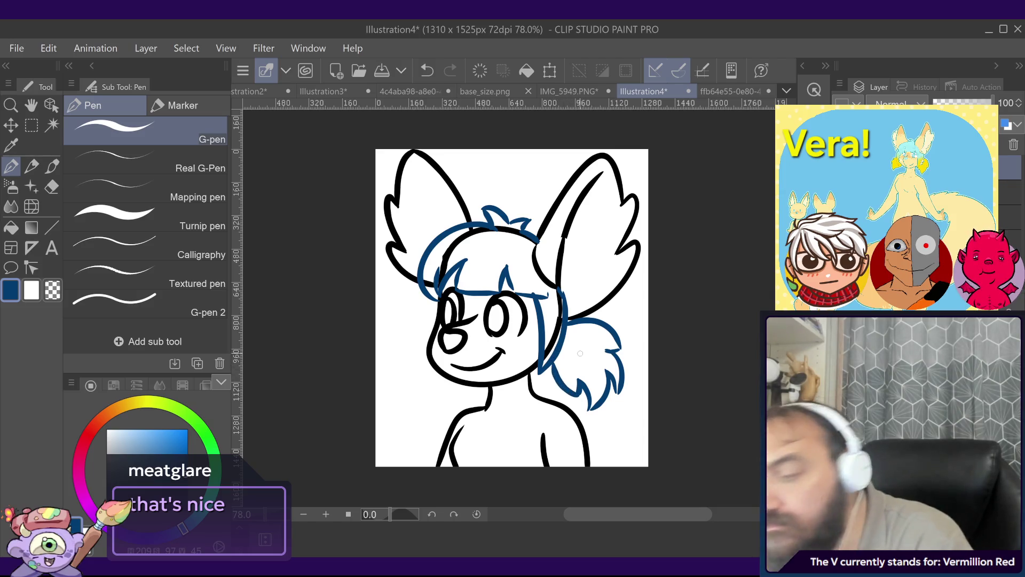
{"action": "mouse_move", "coordinate": [436, 325]}
{"action": "left_mouse_down"}
{"action": "mouse_move", "coordinate": [400, 349]}
{"action": "mouse_move", "coordinate": [397, 381]}
{"action": "mouse_move", "coordinate": [433, 427]}
{"action": "mouse_move", "coordinate": [468, 383]}
{"action": "left_mouse_up"}
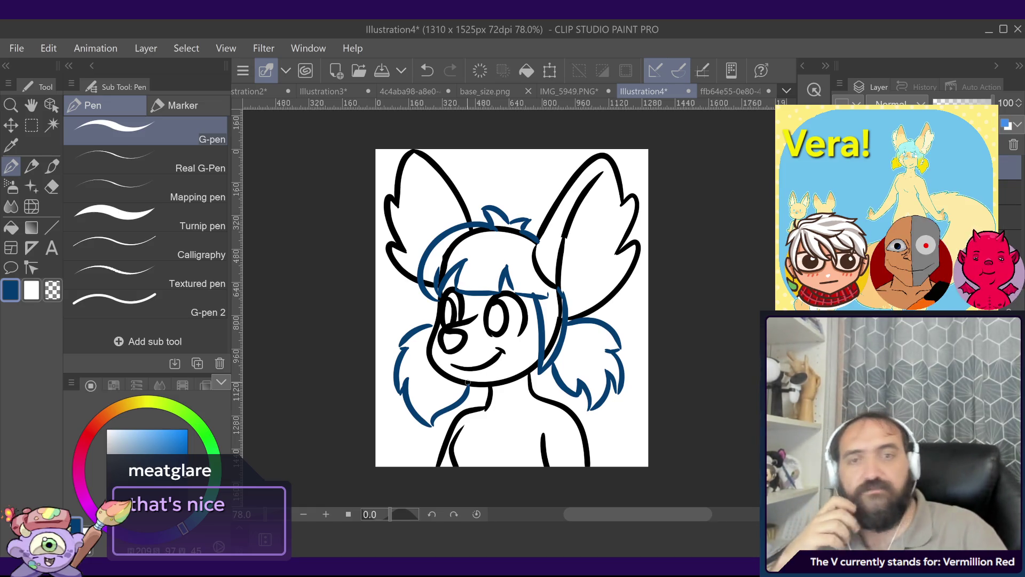
{"action": "key", "text": "ctrl+z"}
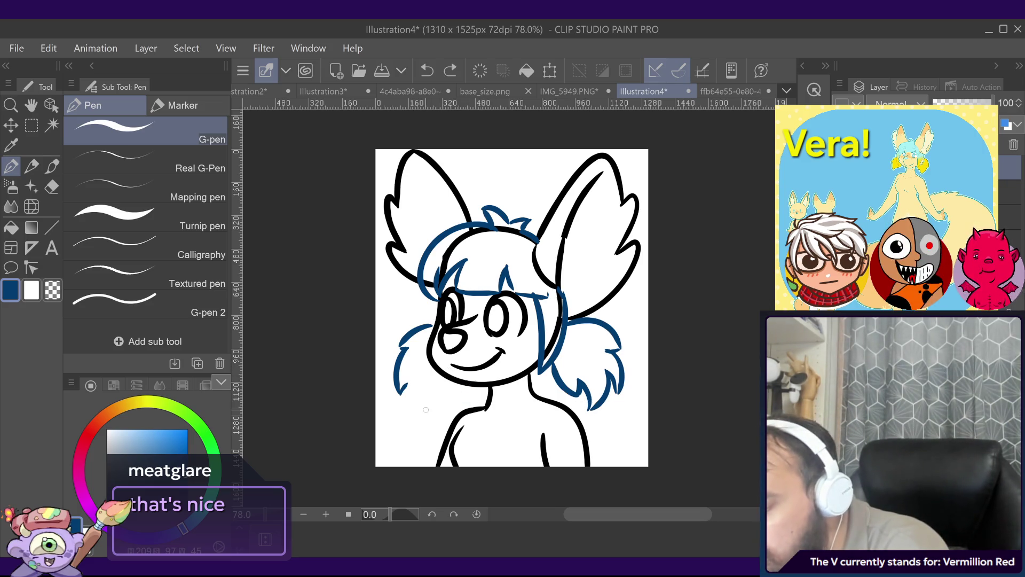
{"action": "mouse_move", "coordinate": [424, 407]}
{"action": "left_mouse_down"}
{"action": "mouse_move", "coordinate": [415, 400]}
{"action": "mouse_move", "coordinate": [462, 377]}
{"action": "mouse_move", "coordinate": [444, 374]}
{"action": "left_mouse_up"}
{"action": "key", "text": "ctrl+z"}
{"action": "key", "text": "ctrl+z"}
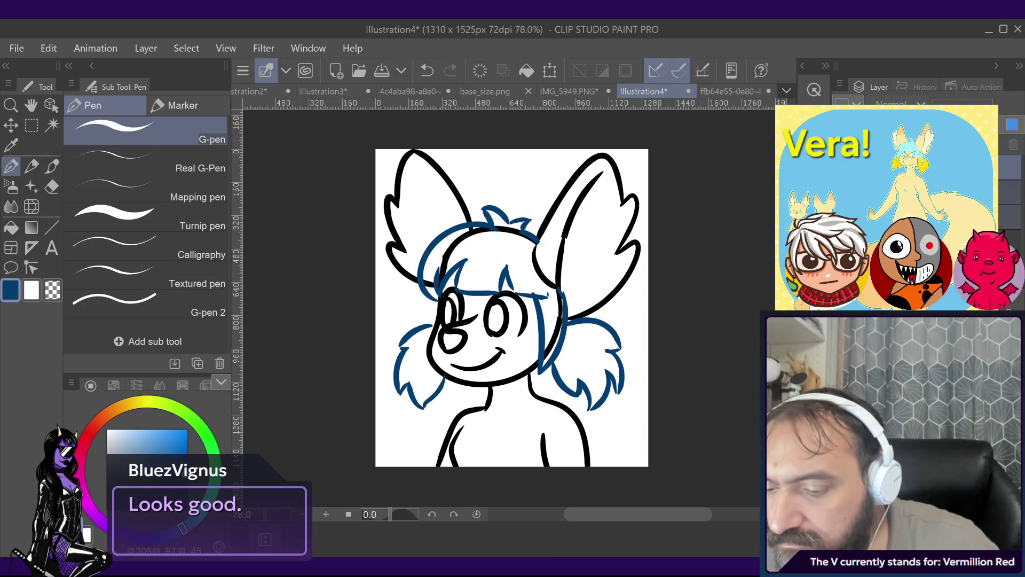
{"action": "left_click", "coordinate": [550, 70]}
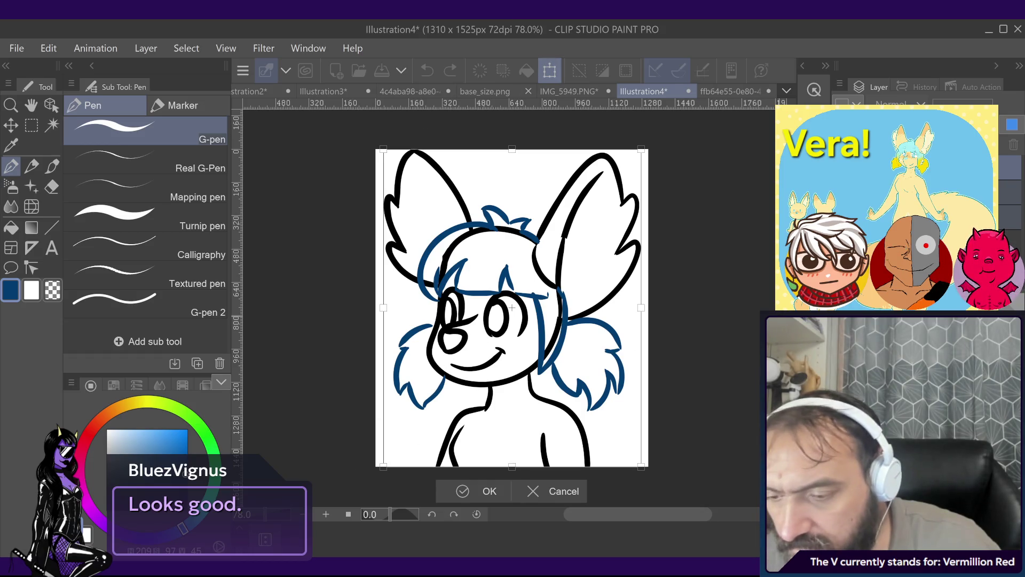
Step: Compare mirrored and upside-down views of the sketch, then apply it with the snout facing left
{"action": "key", "text": "h"}
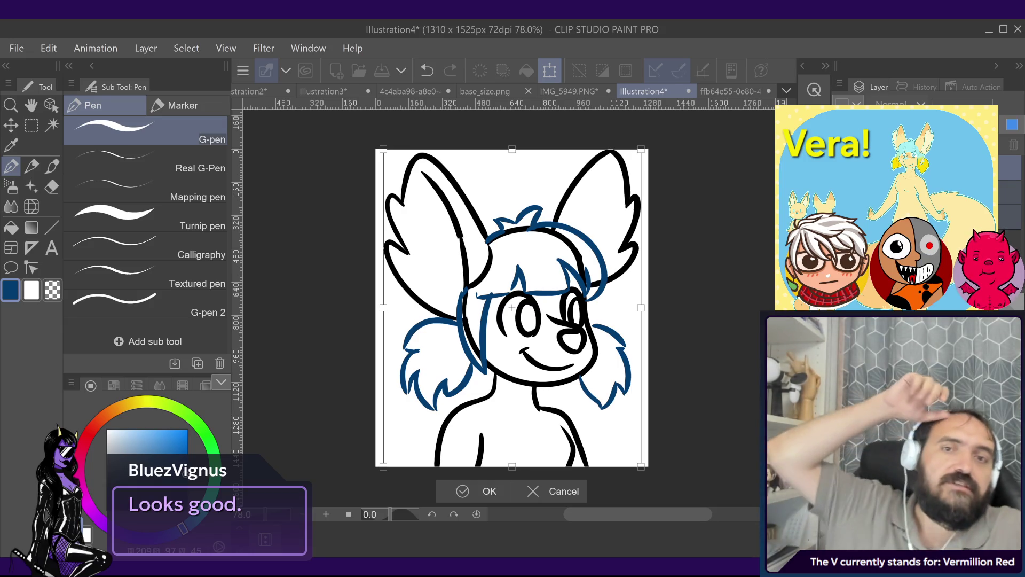
{"action": "key", "text": "h"}
{"action": "key", "text": "h"}
{"action": "key", "text": "h"}
{"action": "key", "text": "h"}
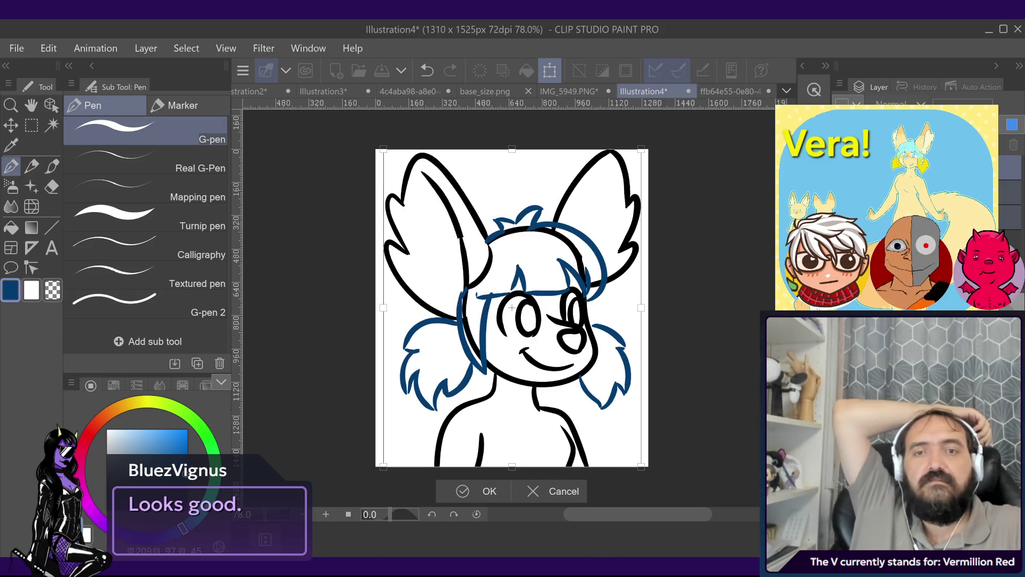
{"action": "key", "text": "h"}
{"action": "key", "text": "h"}
{"action": "key", "text": "h"}
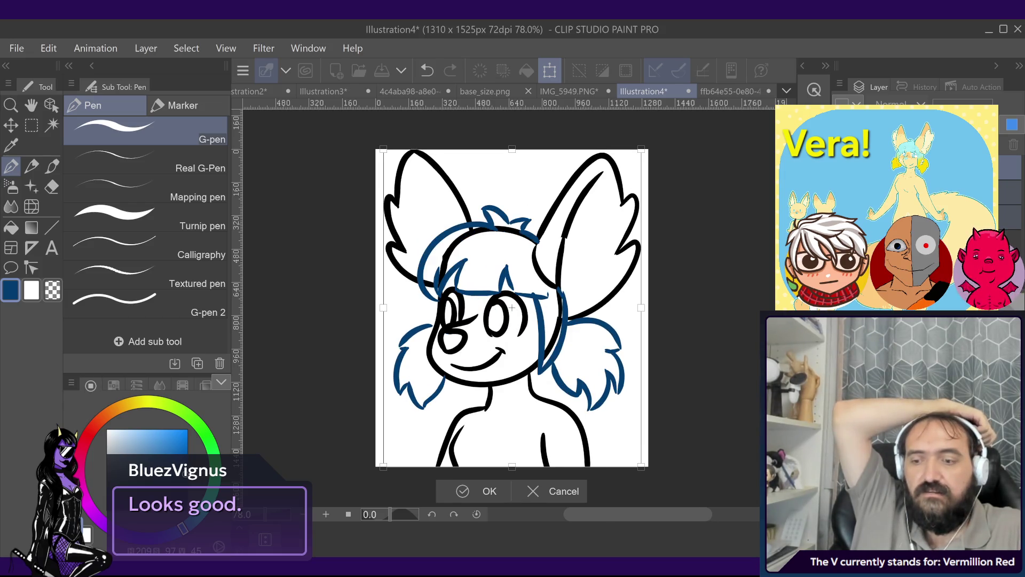
{"action": "key", "text": "v"}
{"action": "key", "text": "v"}
{"action": "key", "text": "h"}
{"action": "key", "text": "h"}
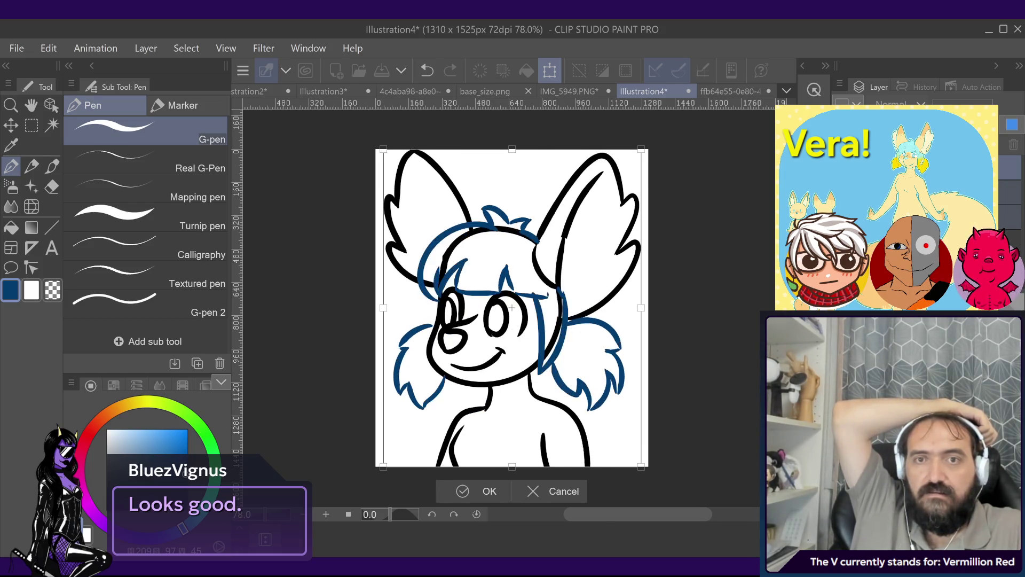
{"action": "key", "text": "h"}
{"action": "key", "text": "h"}
{"action": "key", "text": "h"}
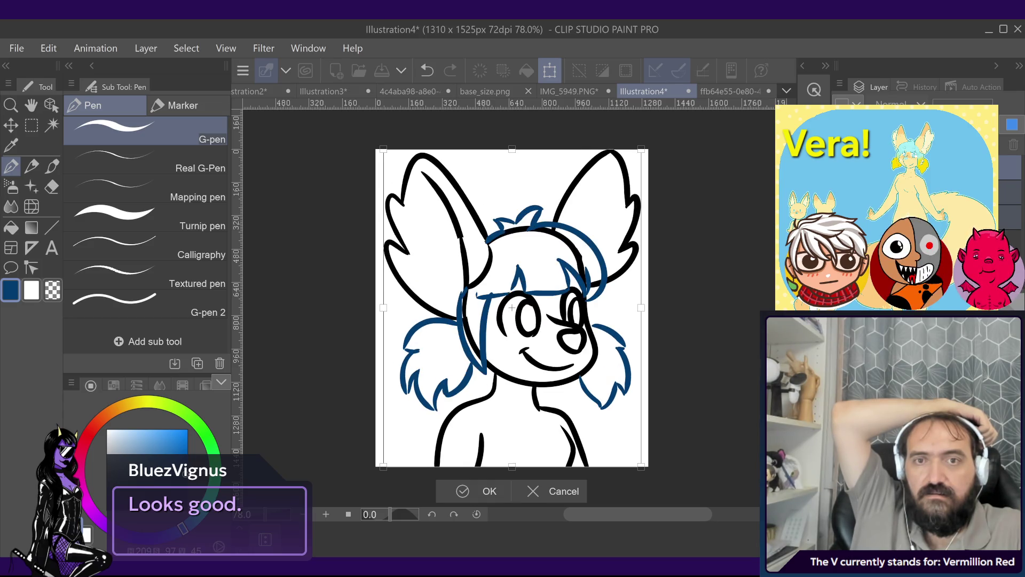
{"action": "key", "text": "h"}
{"action": "key", "text": "h"}
{"action": "key", "text": "h"}
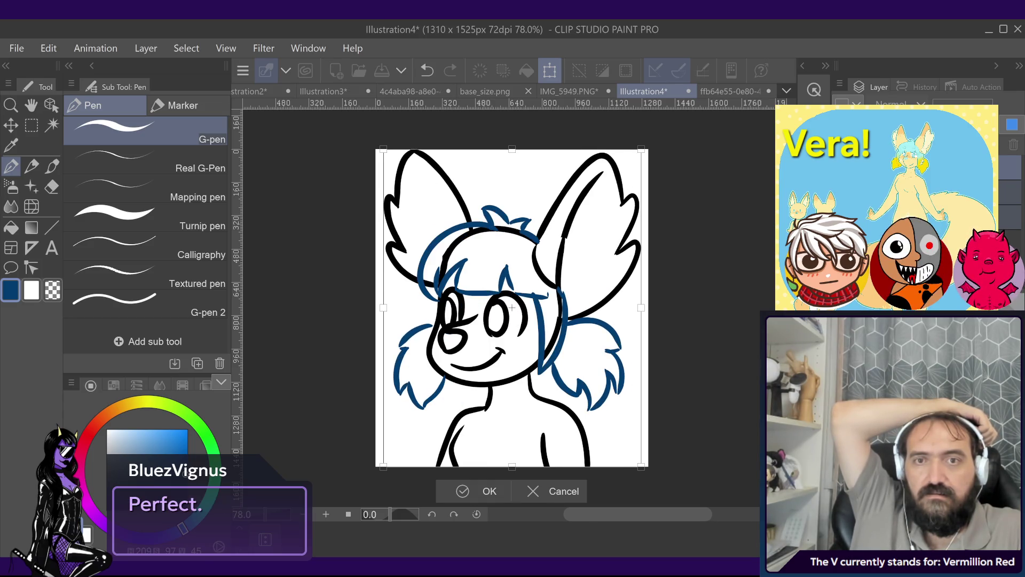
{"action": "key", "text": "h"}
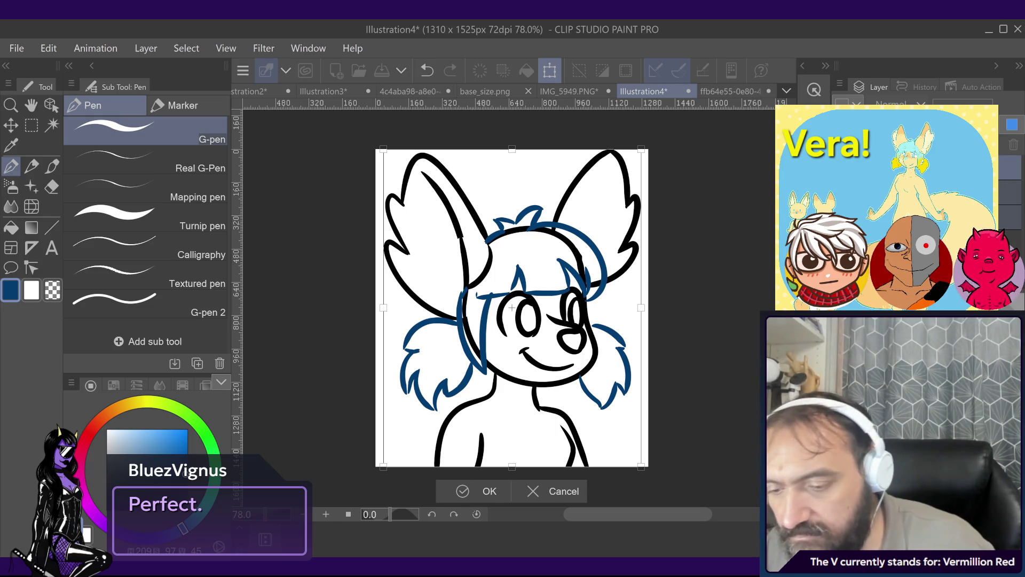
{"action": "key", "text": "h"}
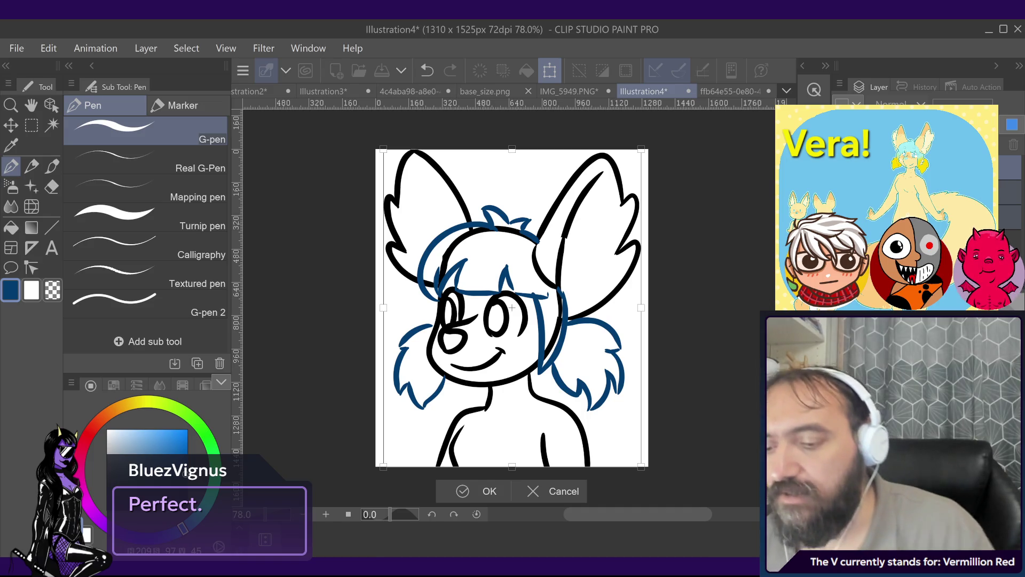
{"action": "key", "text": "Return"}
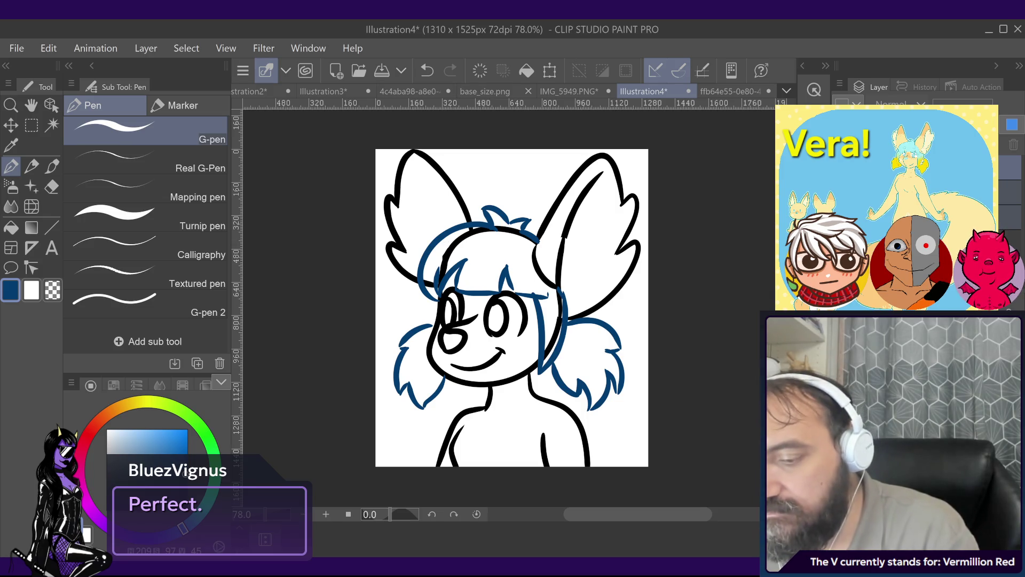
Step: On the colour layer, eyedrop the cream skin from the reference neck and paint the neck
{"action": "left_click", "coordinate": [1009, 216]}
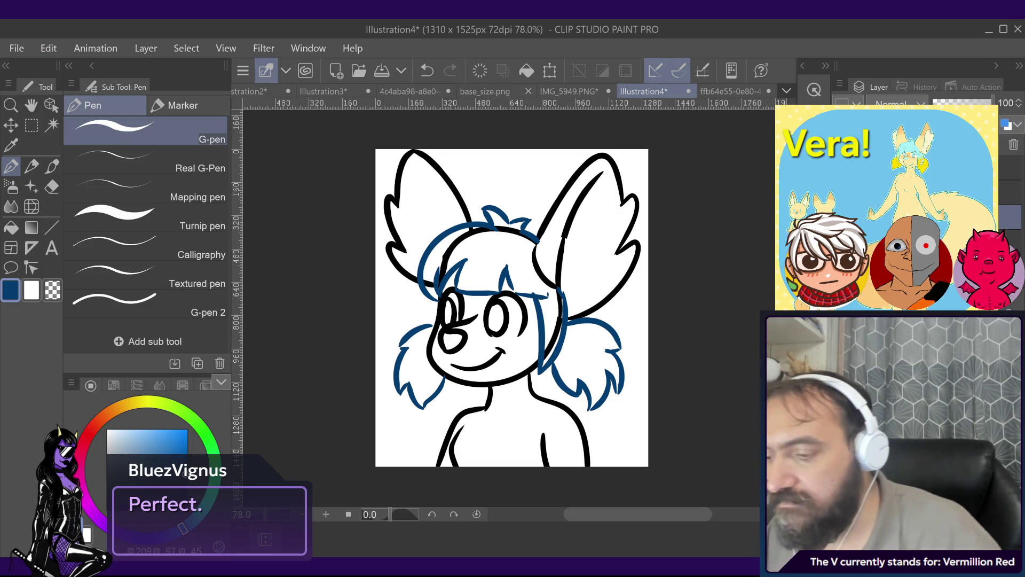
{"action": "left_click", "coordinate": [705, 91]}
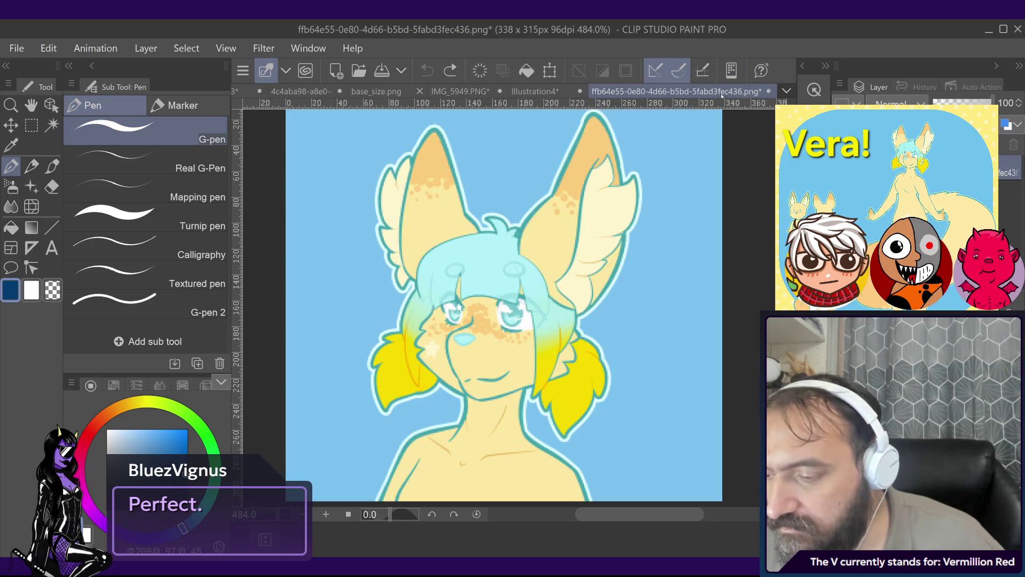
{"action": "left_click", "coordinate": [465, 465], "text": "alt"}
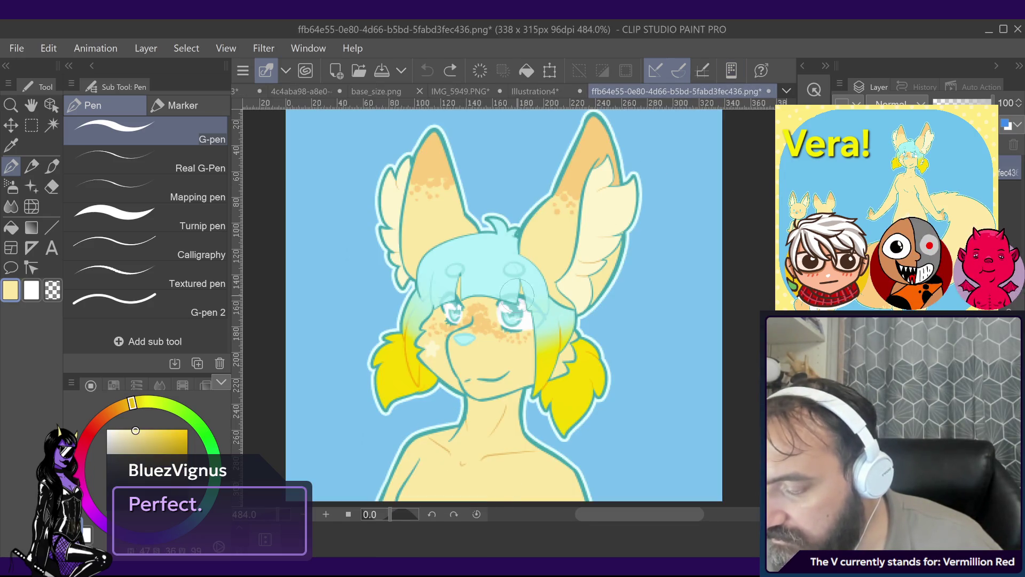
{"action": "left_click", "coordinate": [536, 91]}
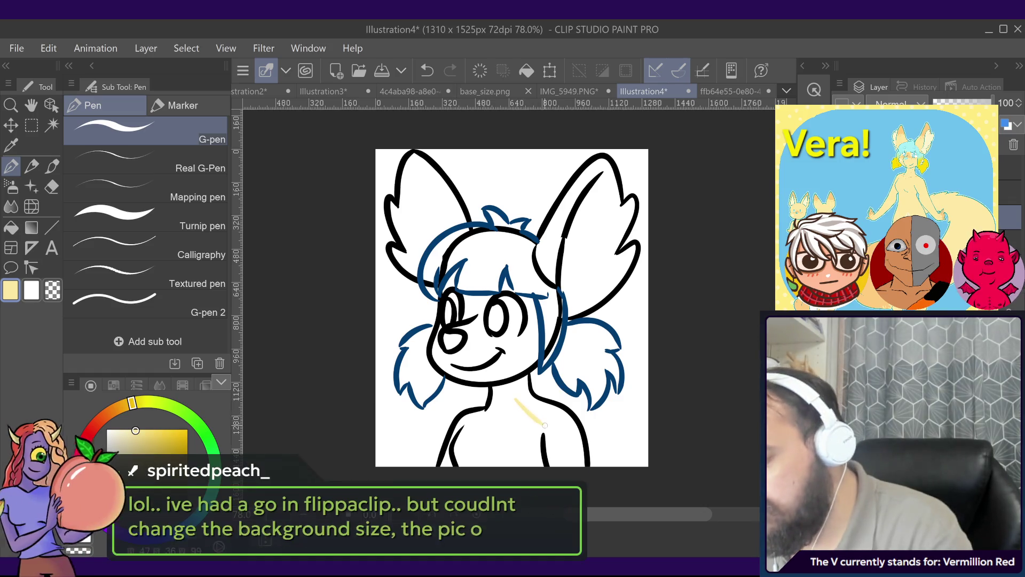
{"action": "key", "text": "ctrl+z"}
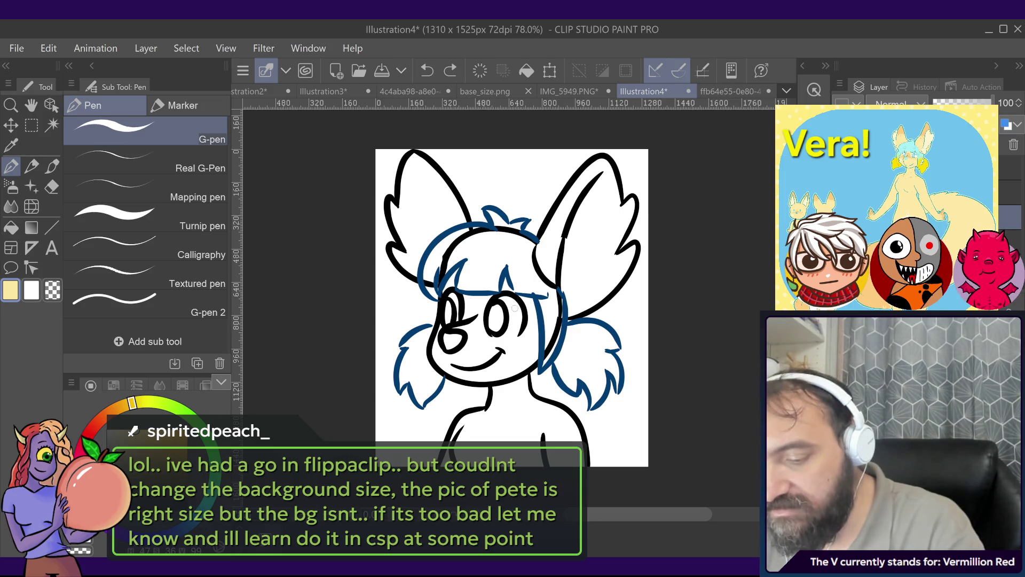
{"action": "left_click_drag", "start_coordinate": [512, 406], "coordinate": [493, 428]}
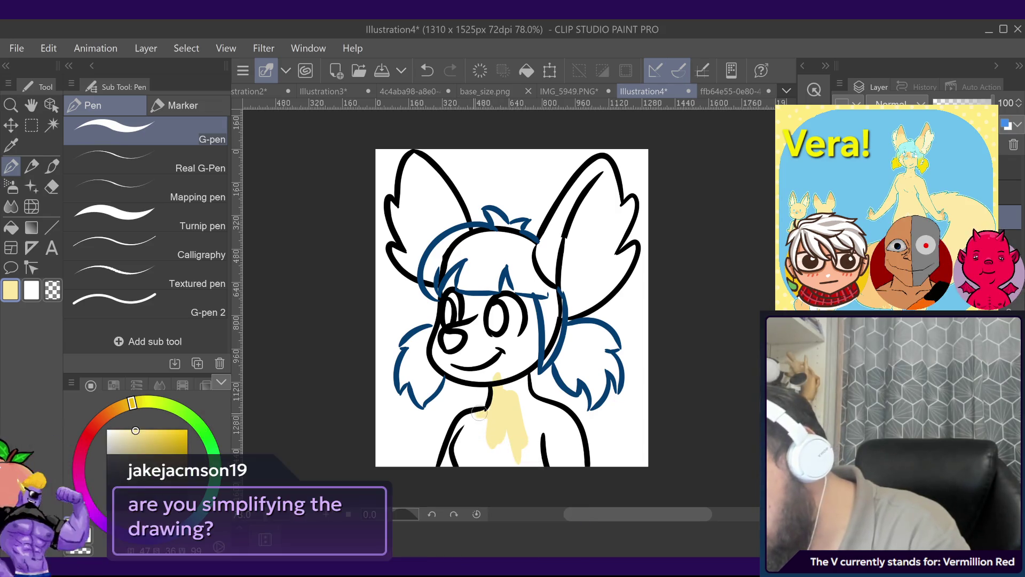
Step: Paint cream over the chest, under the chin and snout, and the forehead gap under the bangs
{"action": "mouse_move", "coordinate": [483, 419]}
{"action": "left_mouse_down"}
{"action": "mouse_move", "coordinate": [452, 471]}
{"action": "mouse_move", "coordinate": [508, 430]}
{"action": "left_mouse_up"}
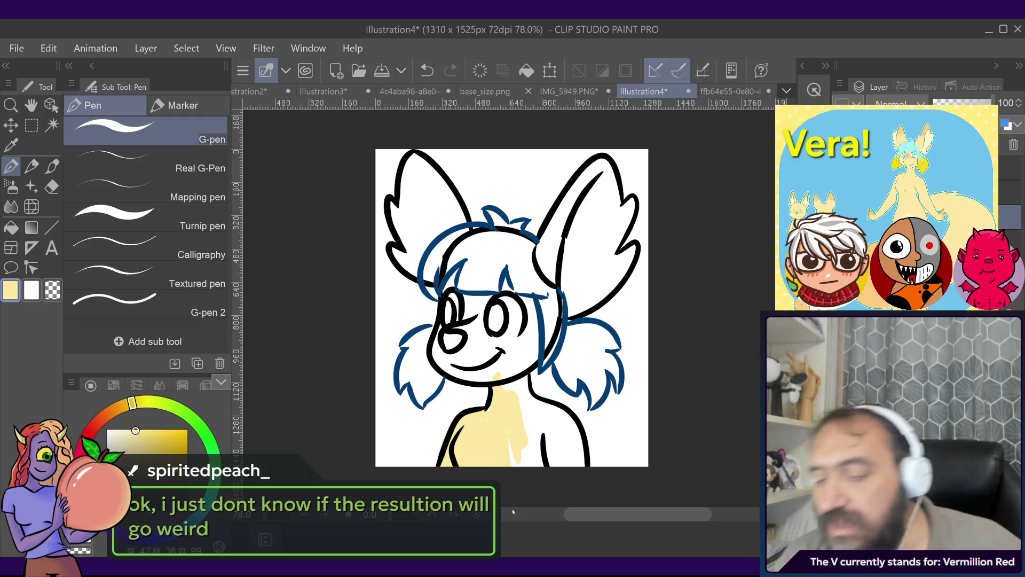
{"action": "left_click_drag", "start_coordinate": [522, 363], "coordinate": [517, 364]}
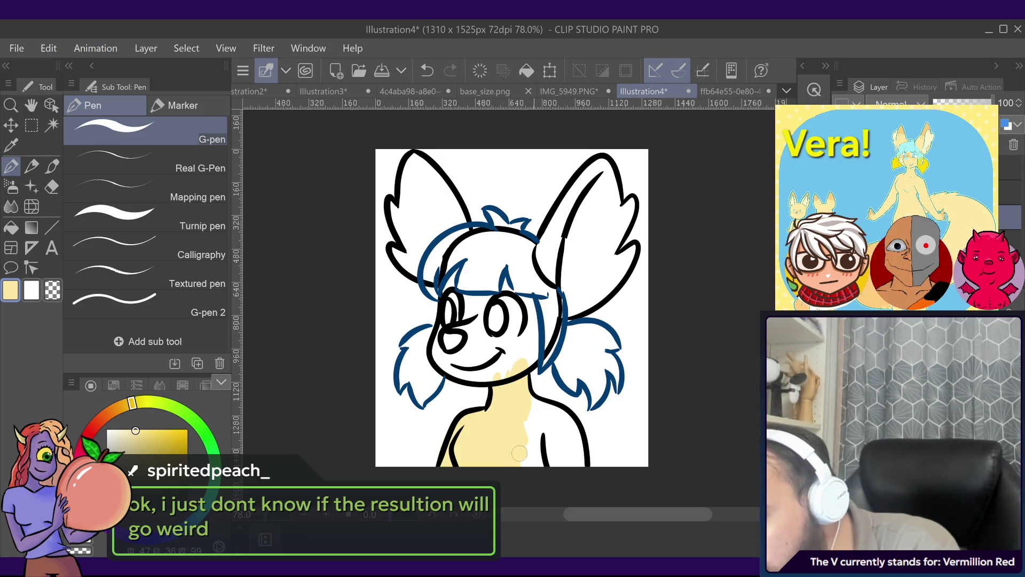
{"action": "left_click_drag", "start_coordinate": [519, 453], "coordinate": [522, 478]}
{"action": "left_click_drag", "start_coordinate": [529, 402], "coordinate": [563, 470]}
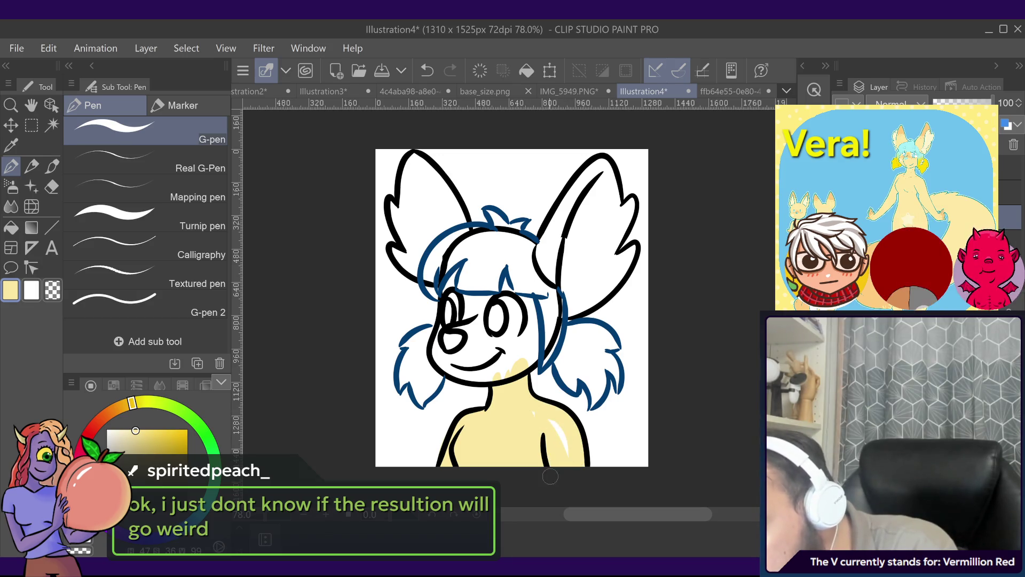
{"action": "left_click_drag", "start_coordinate": [537, 412], "coordinate": [554, 439]}
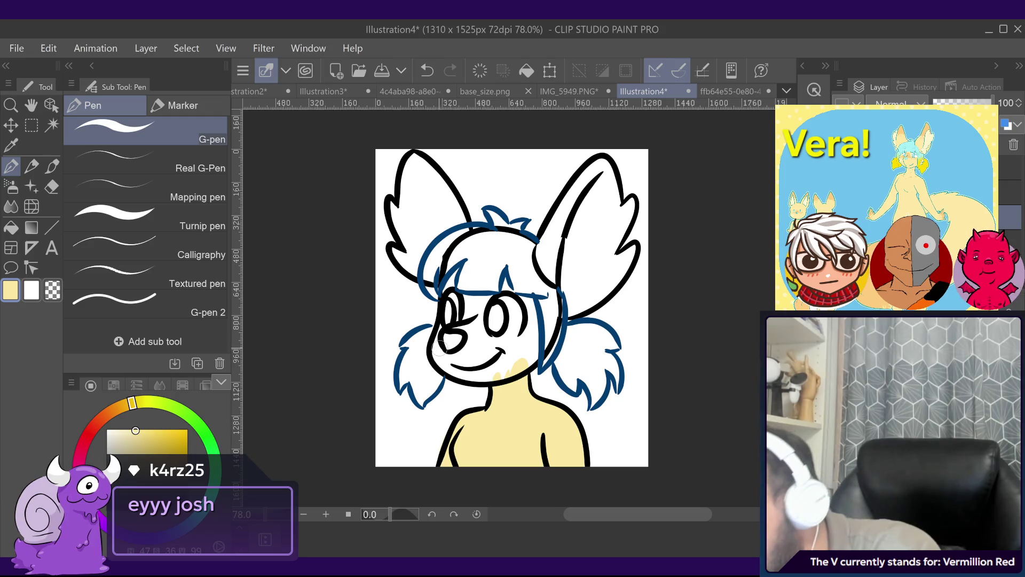
{"action": "mouse_move", "coordinate": [437, 346]}
{"action": "left_mouse_down"}
{"action": "mouse_move", "coordinate": [455, 363]}
{"action": "mouse_move", "coordinate": [492, 299]}
{"action": "mouse_move", "coordinate": [479, 375]}
{"action": "mouse_move", "coordinate": [522, 356]}
{"action": "mouse_move", "coordinate": [526, 299]}
{"action": "left_mouse_up"}
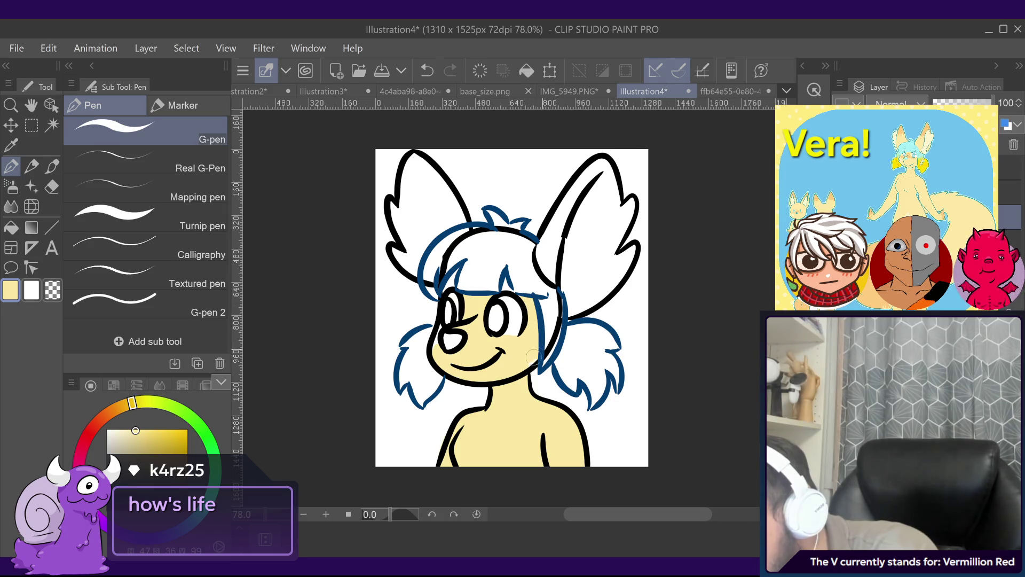
{"action": "left_click_drag", "start_coordinate": [541, 300], "coordinate": [490, 282]}
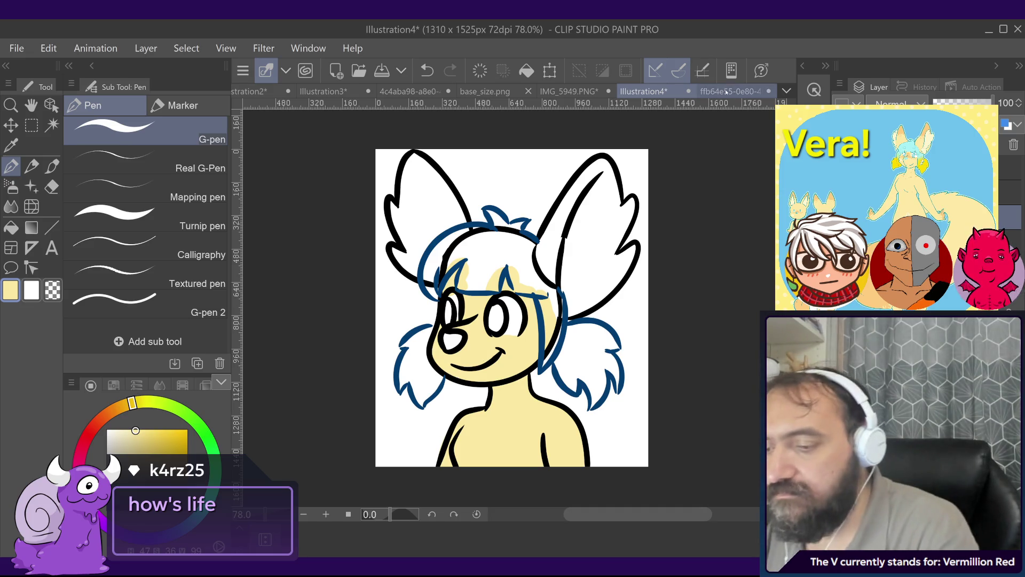
Step: Sample light cyan from the reference image and colour the eye with it
{"action": "key", "text": "ctrl+Tab"}
{"action": "left_click", "coordinate": [519, 310], "text": "alt"}
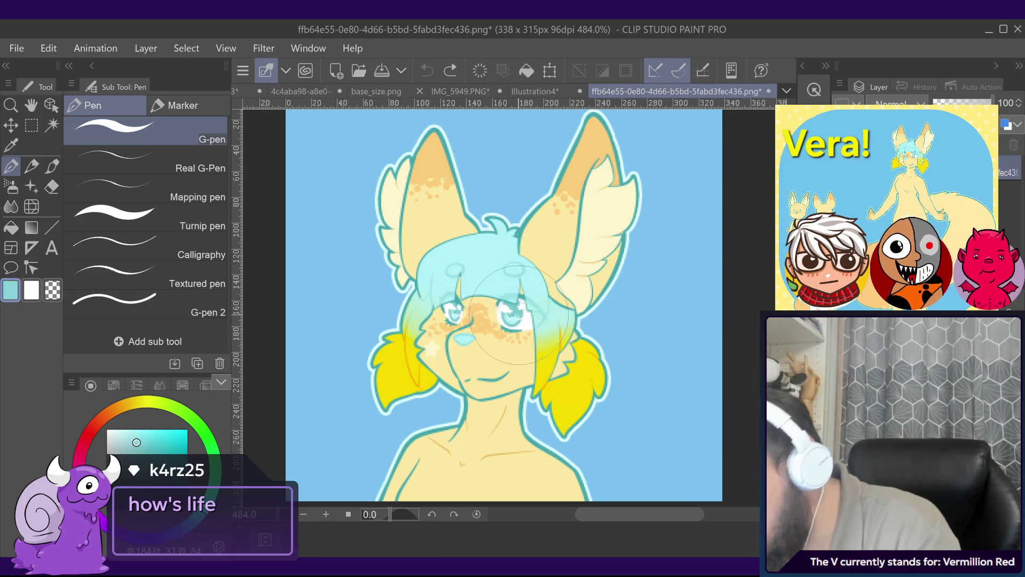
{"action": "key", "text": "ctrl+shift+Tab"}
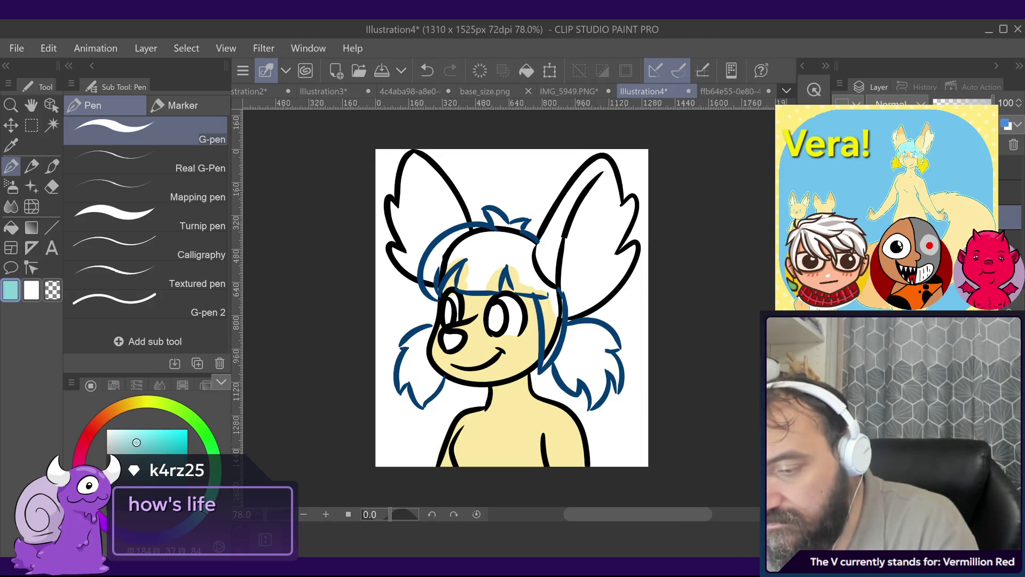
{"action": "left_click_drag", "start_coordinate": [497, 327], "coordinate": [450, 314]}
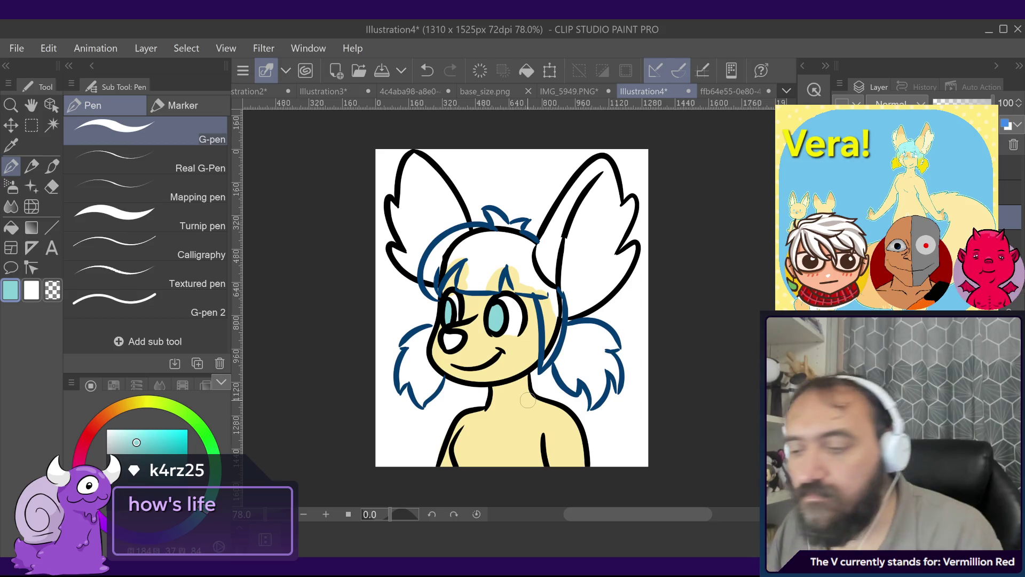
Step: Sample a lighter cyan from the reference nose and paint the nose with it
{"action": "left_click", "coordinate": [730, 91]}
{"action": "left_click", "coordinate": [474, 332], "text": "alt"}
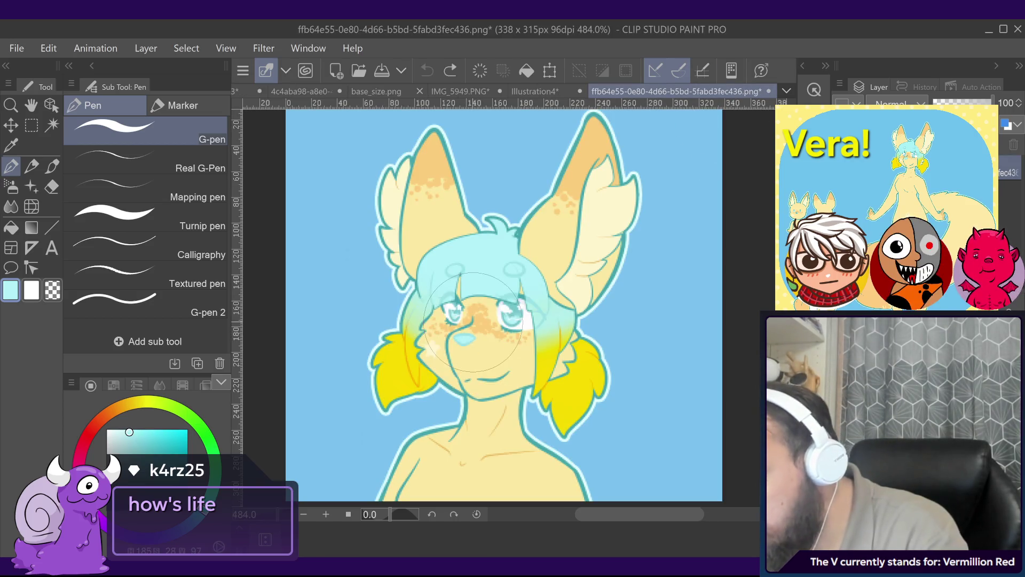
{"action": "left_click", "coordinate": [534, 92]}
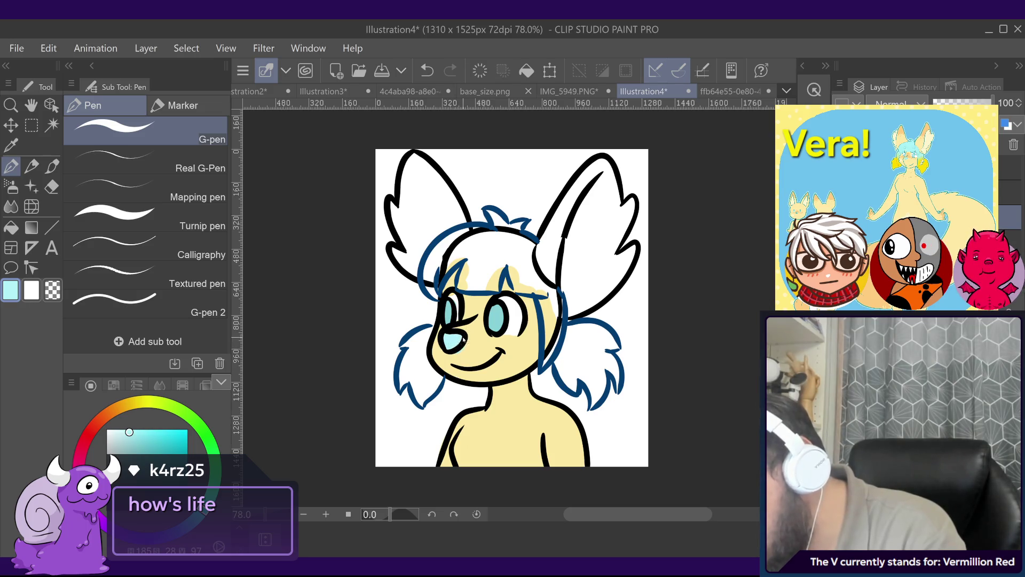
{"action": "key", "text": "ctrl+z"}
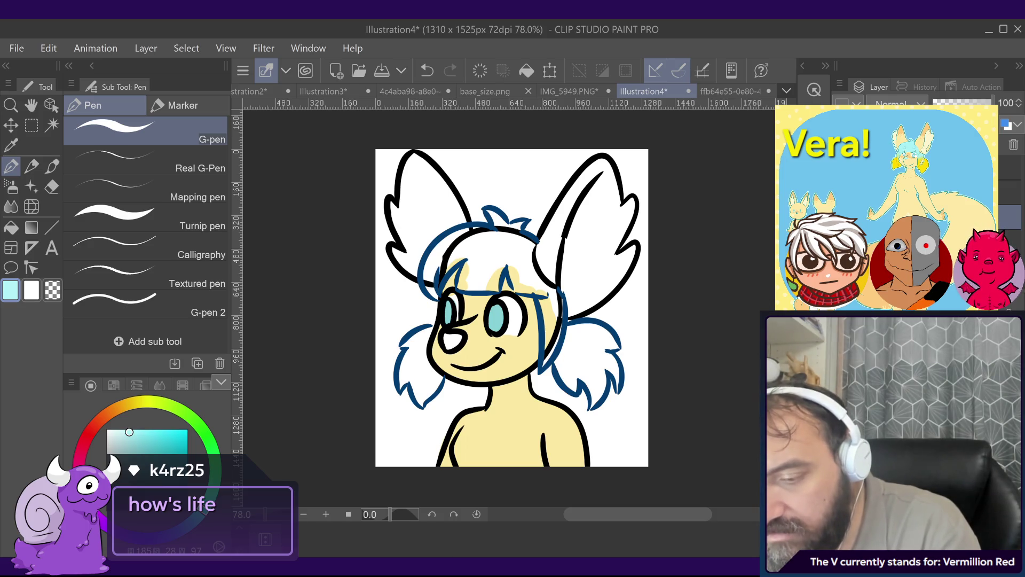
{"action": "left_click_drag", "start_coordinate": [452, 341], "coordinate": [467, 336]}
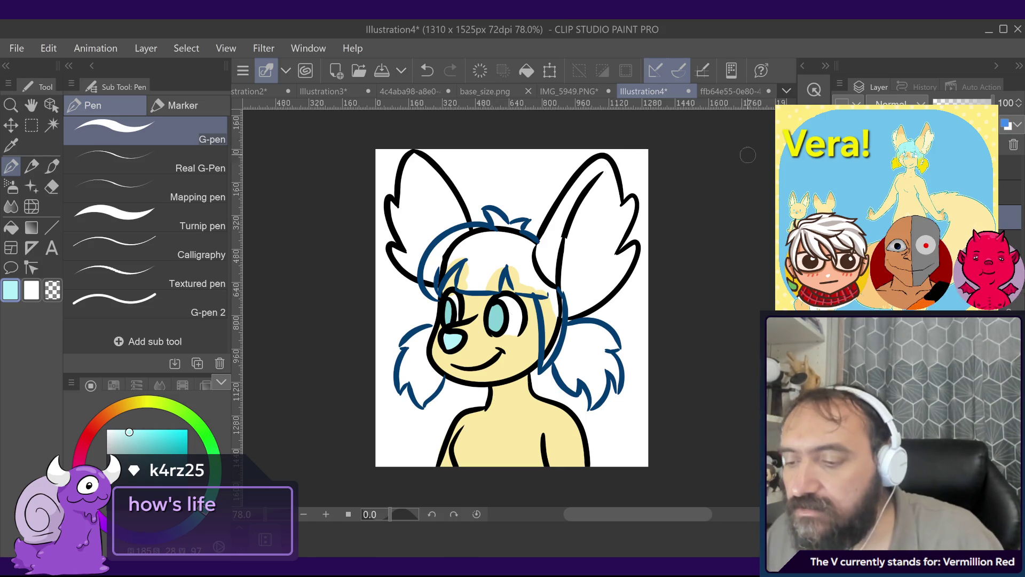
{"action": "left_click", "coordinate": [730, 91]}
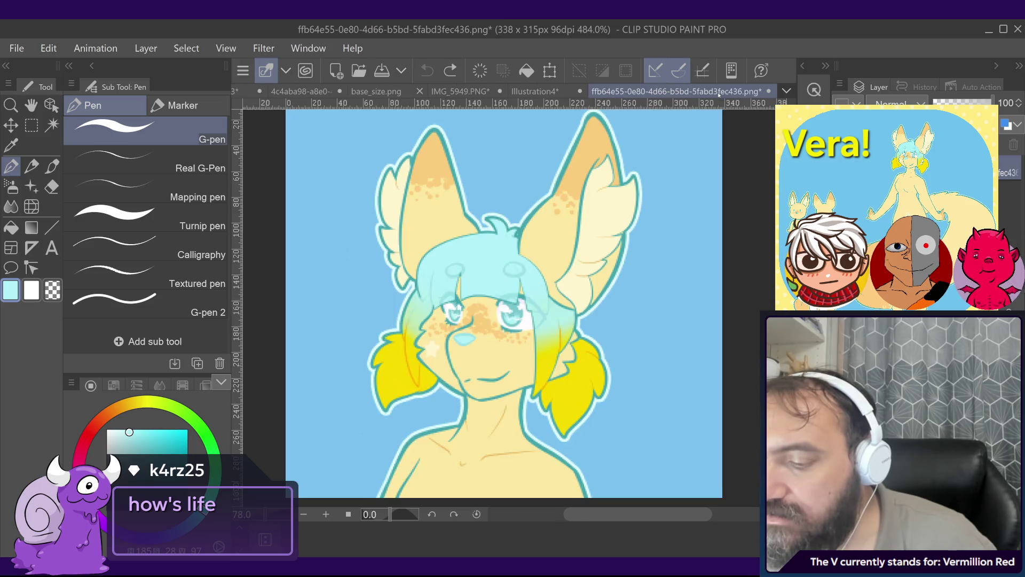
Step: Eyedrop the reference's yellow and fill the right pigtail and the gap beside the hair
{"action": "left_click", "coordinate": [588, 394], "text": "alt"}
{"action": "left_click", "coordinate": [566, 92]}
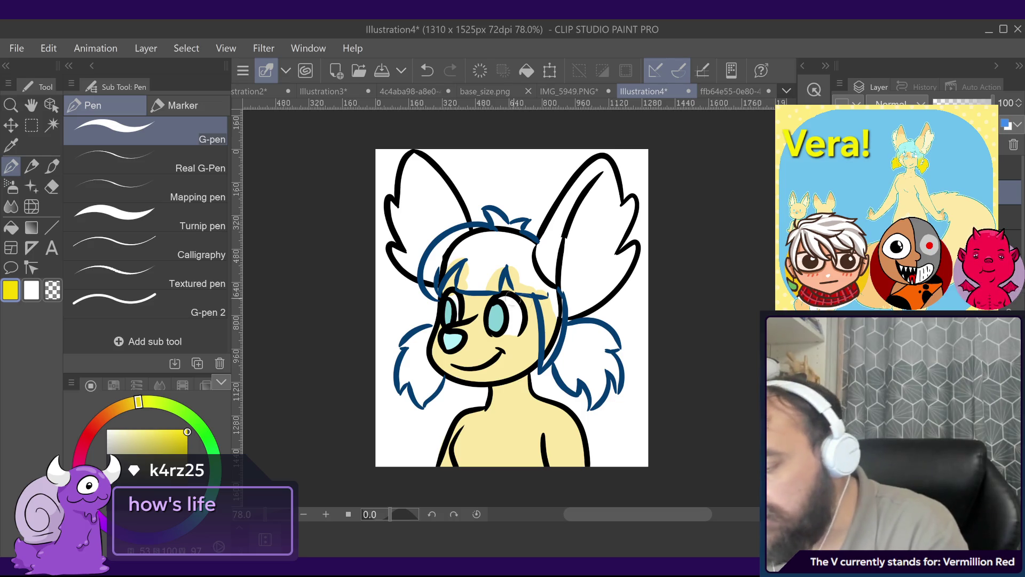
{"action": "left_click_drag", "start_coordinate": [561, 349], "coordinate": [574, 389]}
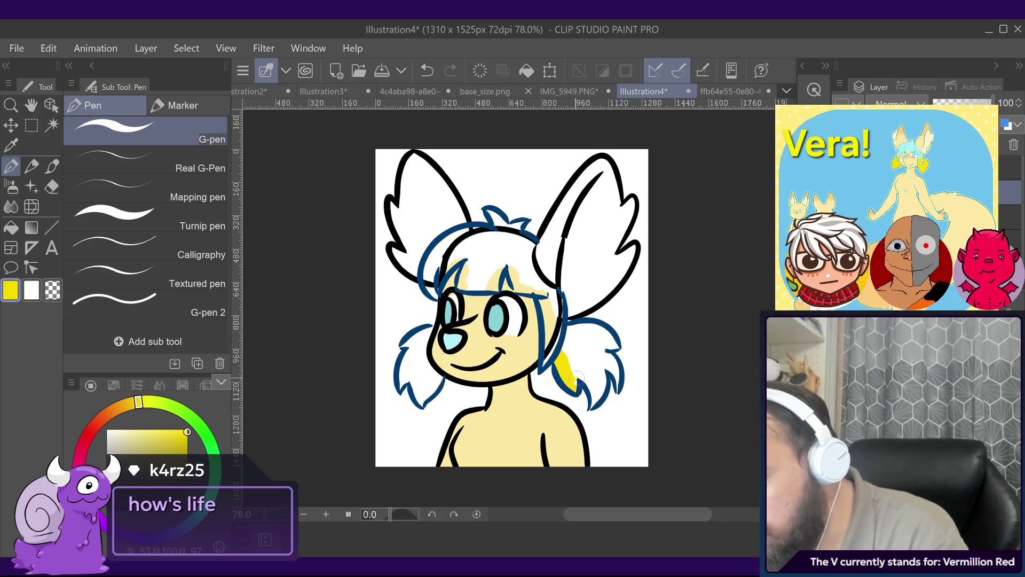
{"action": "mouse_move", "coordinate": [595, 405]}
{"action": "left_mouse_down"}
{"action": "mouse_move", "coordinate": [594, 342]}
{"action": "mouse_move", "coordinate": [568, 326]}
{"action": "mouse_move", "coordinate": [597, 344]}
{"action": "mouse_move", "coordinate": [566, 347]}
{"action": "left_mouse_up"}
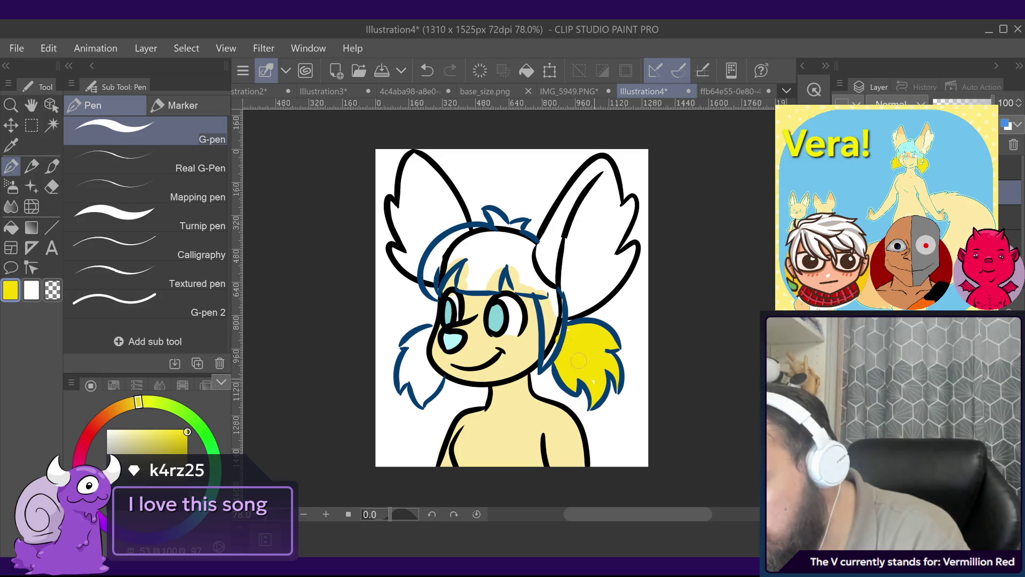
{"action": "mouse_move", "coordinate": [553, 324]}
{"action": "left_mouse_down"}
{"action": "mouse_move", "coordinate": [553, 289]}
{"action": "mouse_move", "coordinate": [521, 265]}
{"action": "mouse_move", "coordinate": [534, 265]}
{"action": "left_mouse_up"}
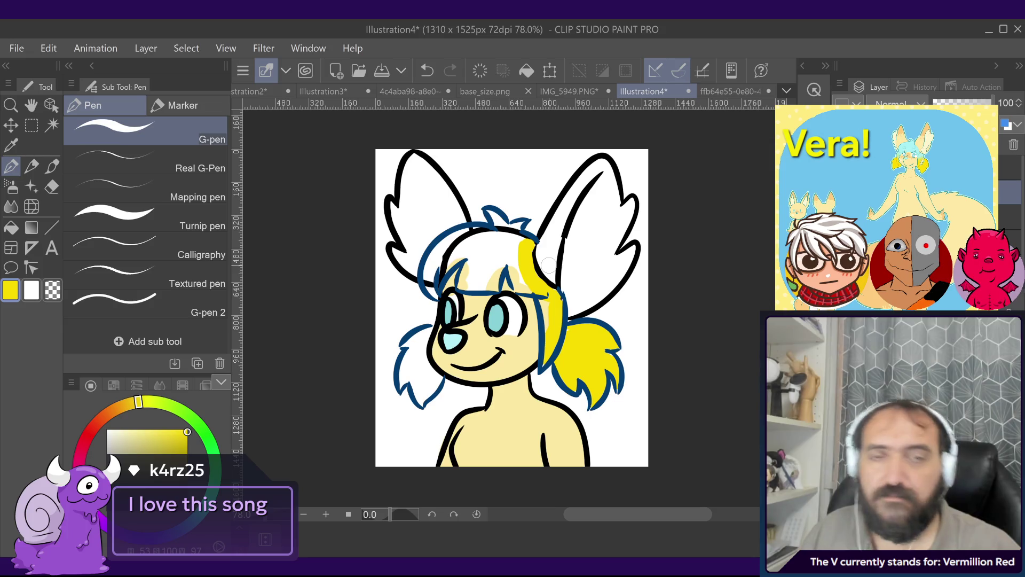
Step: Paint yellow across the forehead under the bangs and over the crown, undoing stray strokes
{"action": "mouse_move", "coordinate": [460, 286]}
{"action": "left_mouse_down"}
{"action": "mouse_move", "coordinate": [496, 290]}
{"action": "mouse_move", "coordinate": [513, 254]}
{"action": "mouse_move", "coordinate": [522, 284]}
{"action": "left_mouse_up"}
{"action": "left_click_drag", "start_coordinate": [525, 241], "coordinate": [492, 224]}
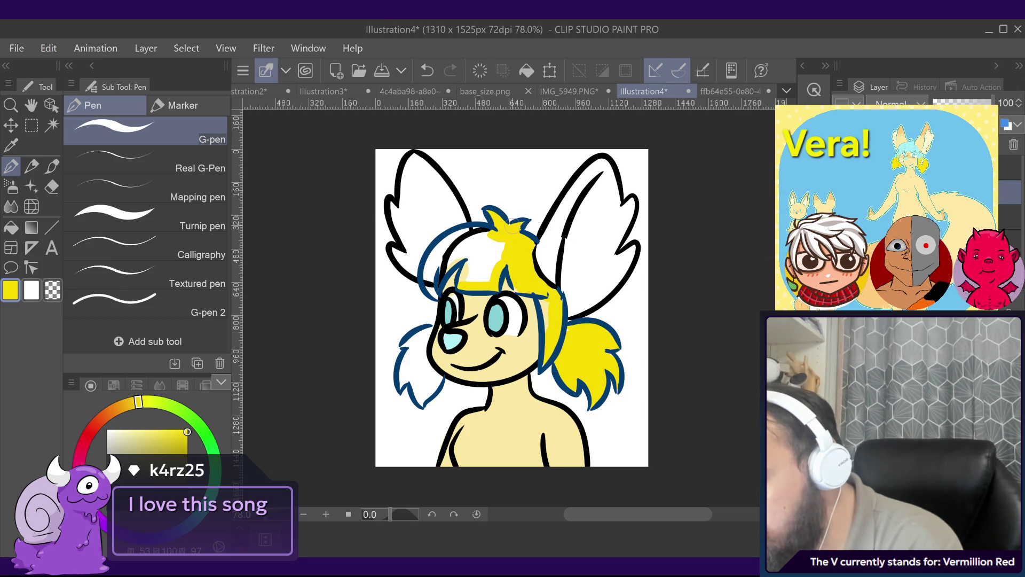
{"action": "left_click_drag", "start_coordinate": [434, 284], "coordinate": [485, 233]}
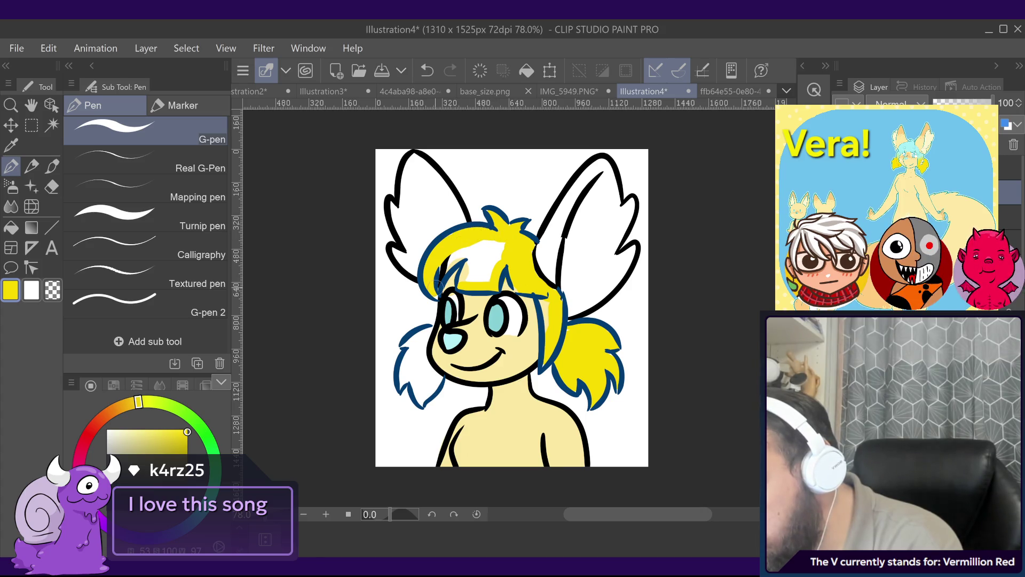
{"action": "mouse_move", "coordinate": [438, 283]}
{"action": "left_mouse_down"}
{"action": "mouse_move", "coordinate": [465, 256]}
{"action": "mouse_move", "coordinate": [497, 246]}
{"action": "left_mouse_up"}
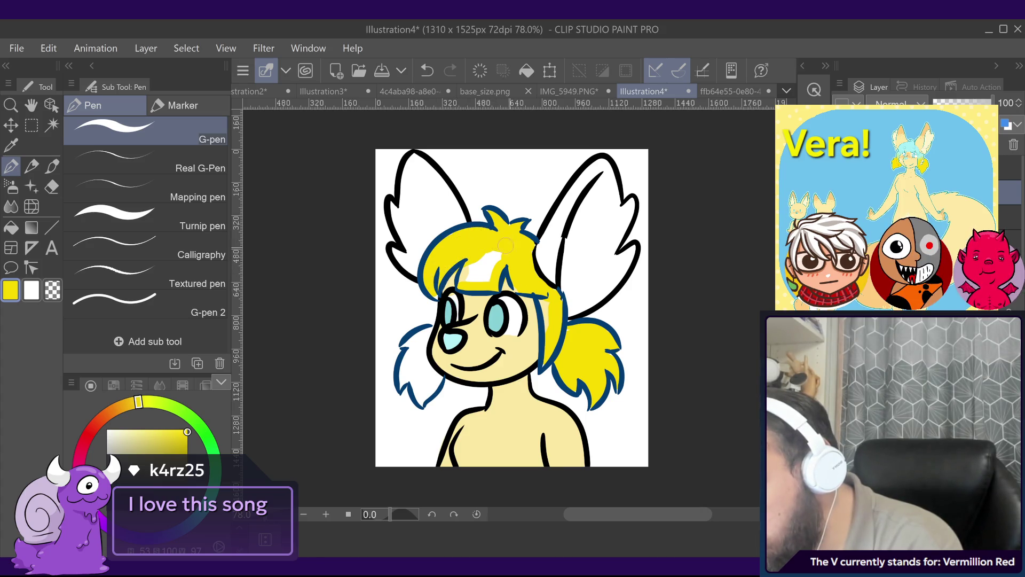
{"action": "left_click_drag", "start_coordinate": [466, 283], "coordinate": [489, 266]}
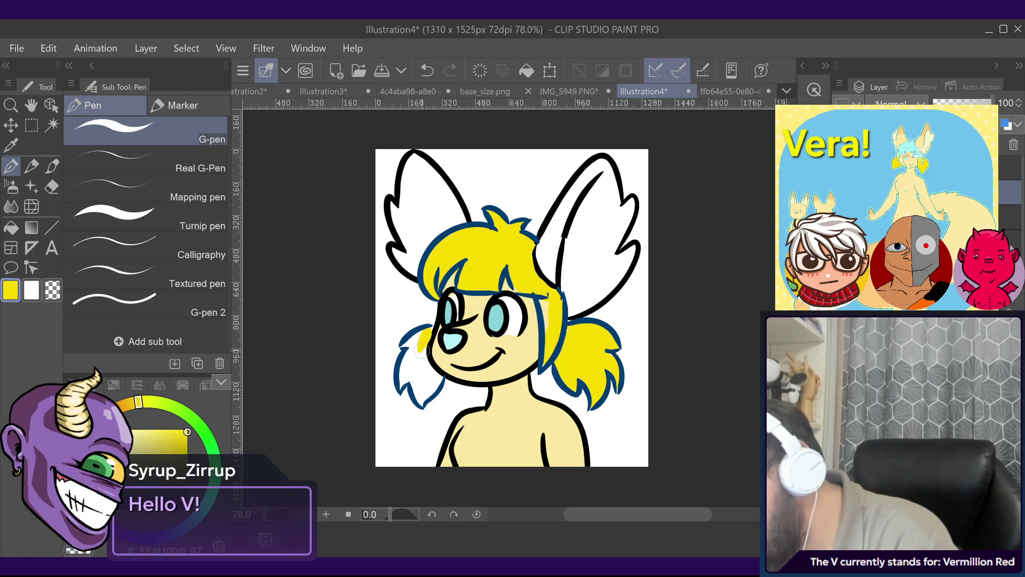
{"action": "key", "text": "ctrl+z"}
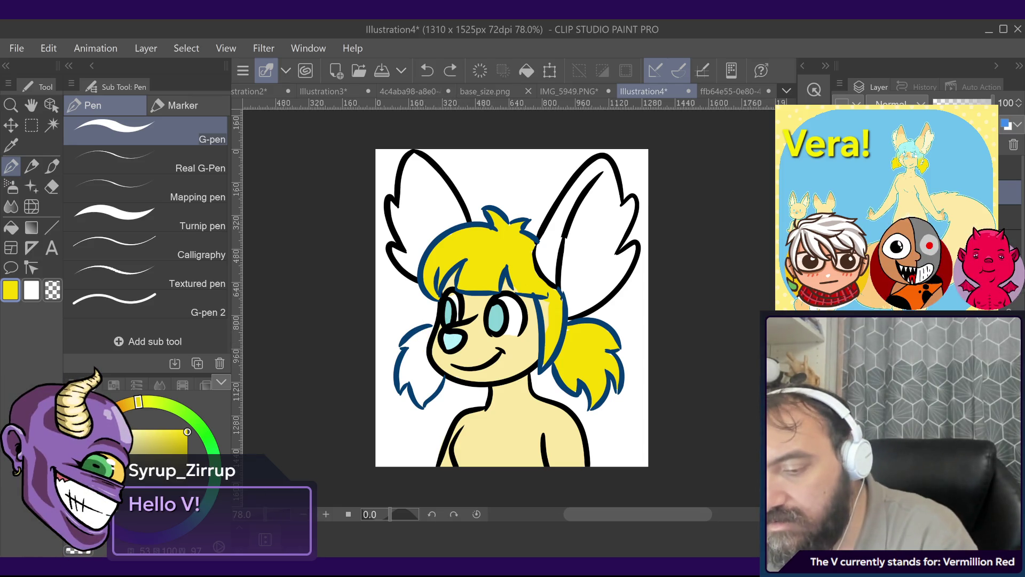
{"action": "left_click_drag", "start_coordinate": [439, 280], "coordinate": [534, 241]}
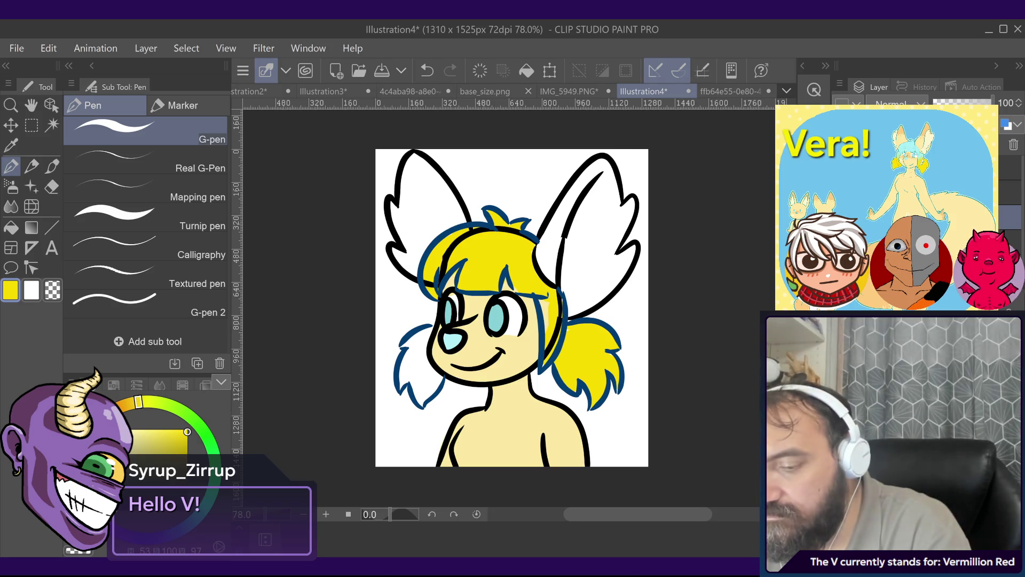
{"action": "key", "text": "ctrl+z"}
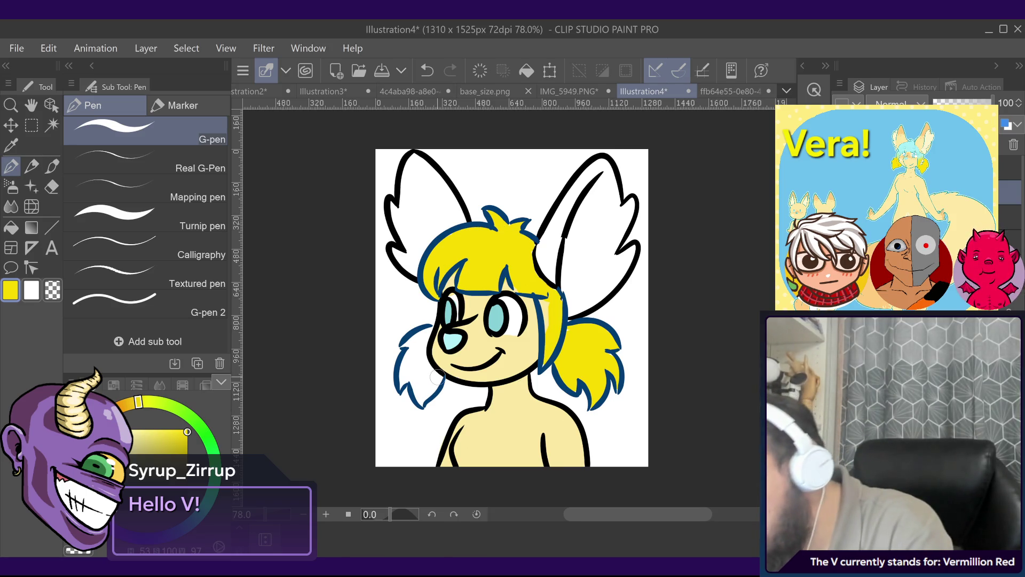
Step: Fill the left tuft and left pigtail with yellow and touch up beside the right pigtail
{"action": "left_click_drag", "start_coordinate": [437, 377], "coordinate": [422, 350]}
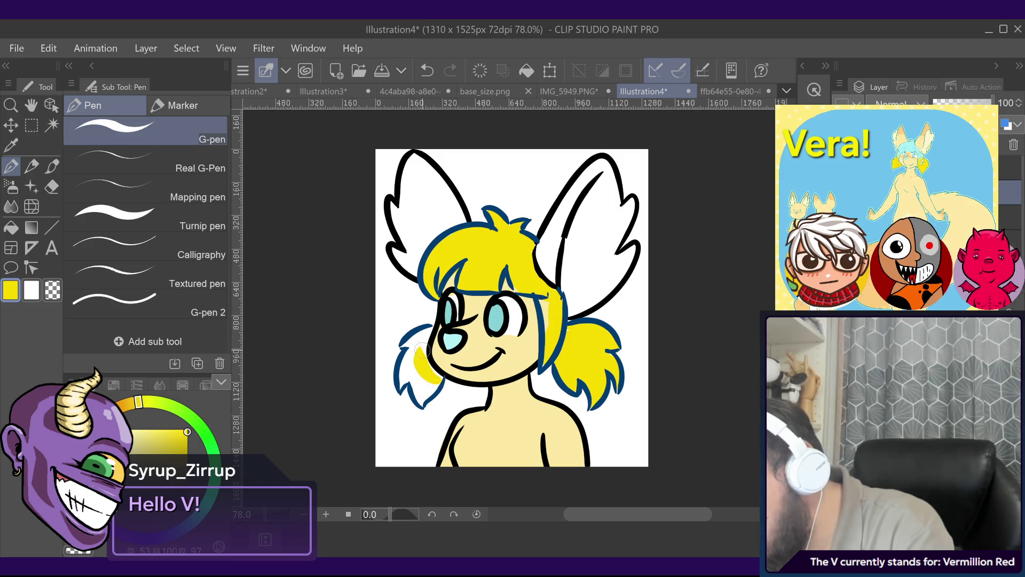
{"action": "key", "text": "ctrl+z"}
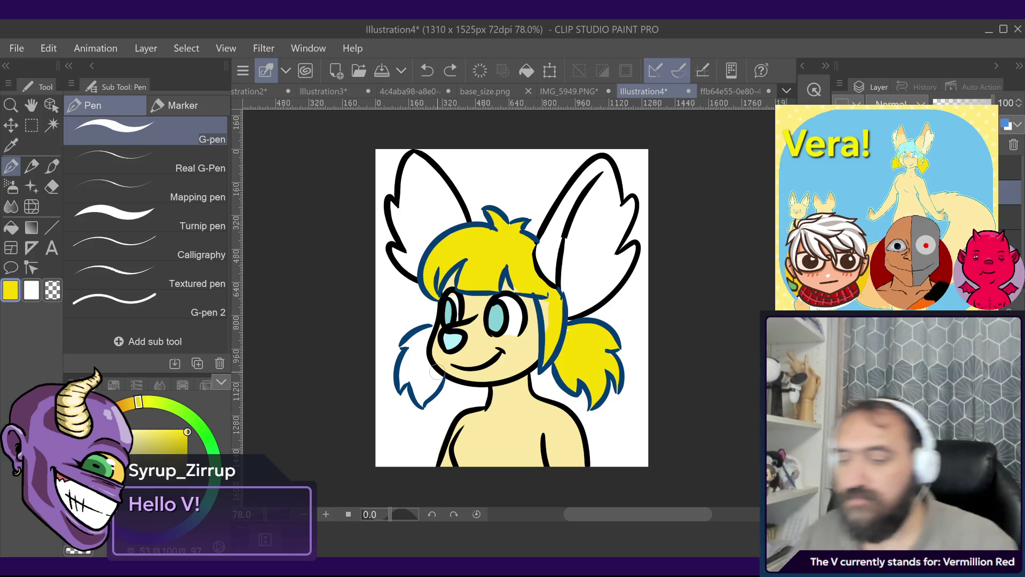
{"action": "left_click_drag", "start_coordinate": [544, 301], "coordinate": [545, 337]}
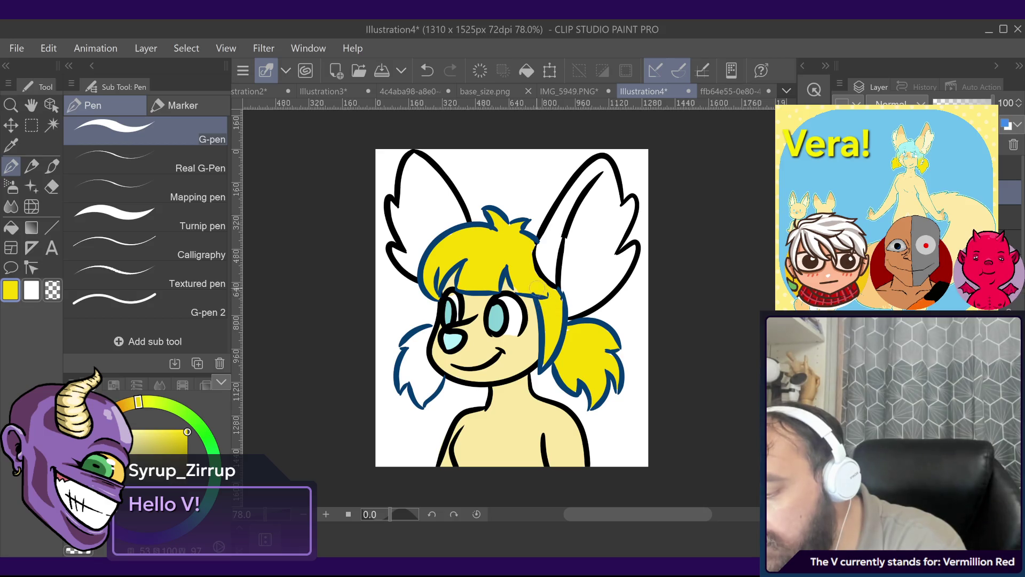
{"action": "key", "text": "ctrl+z"}
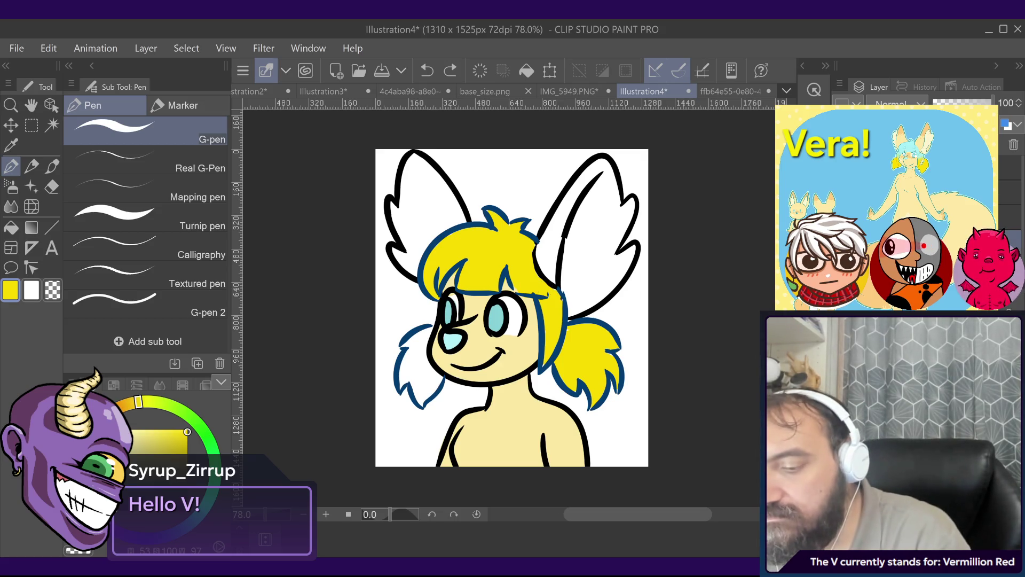
{"action": "key", "text": "ctrl+y"}
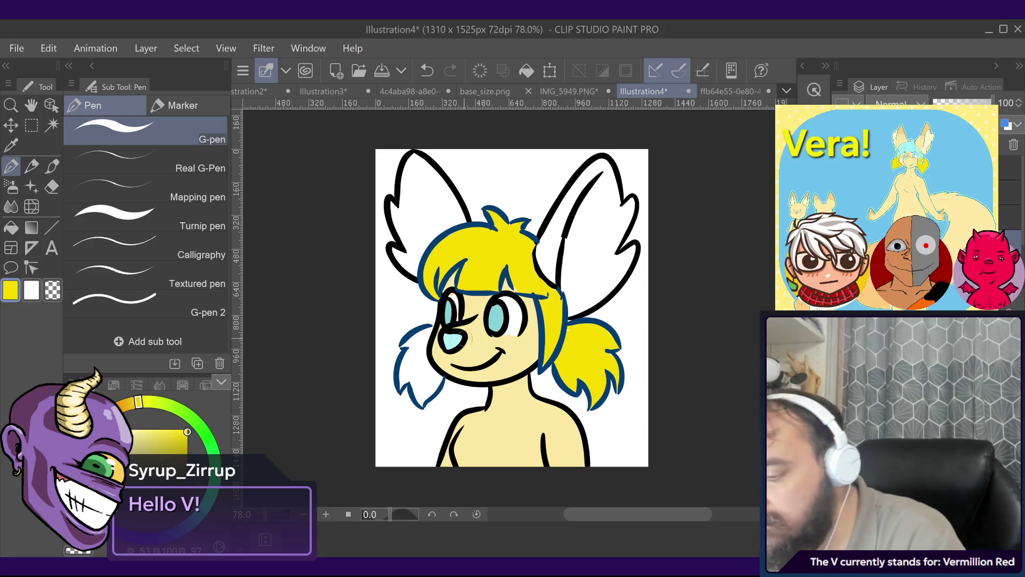
{"action": "mouse_move", "coordinate": [433, 380]}
{"action": "left_mouse_down"}
{"action": "mouse_move", "coordinate": [424, 342]}
{"action": "mouse_move", "coordinate": [434, 384]}
{"action": "left_mouse_up"}
{"action": "key", "text": "ctrl+z"}
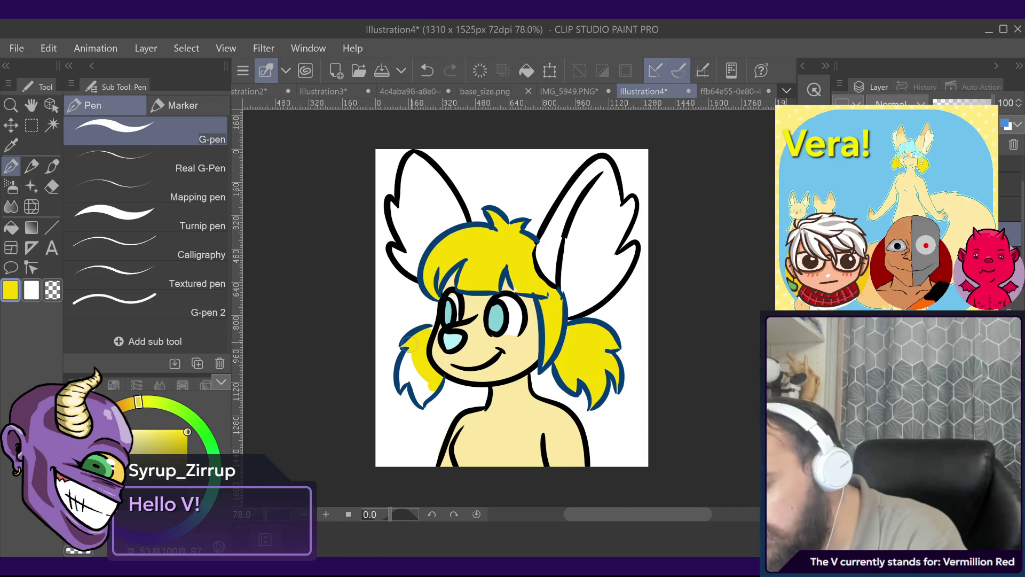
{"action": "mouse_move", "coordinate": [413, 354]}
{"action": "left_mouse_down"}
{"action": "mouse_move", "coordinate": [402, 385]}
{"action": "mouse_move", "coordinate": [424, 389]}
{"action": "mouse_move", "coordinate": [422, 401]}
{"action": "left_mouse_up"}
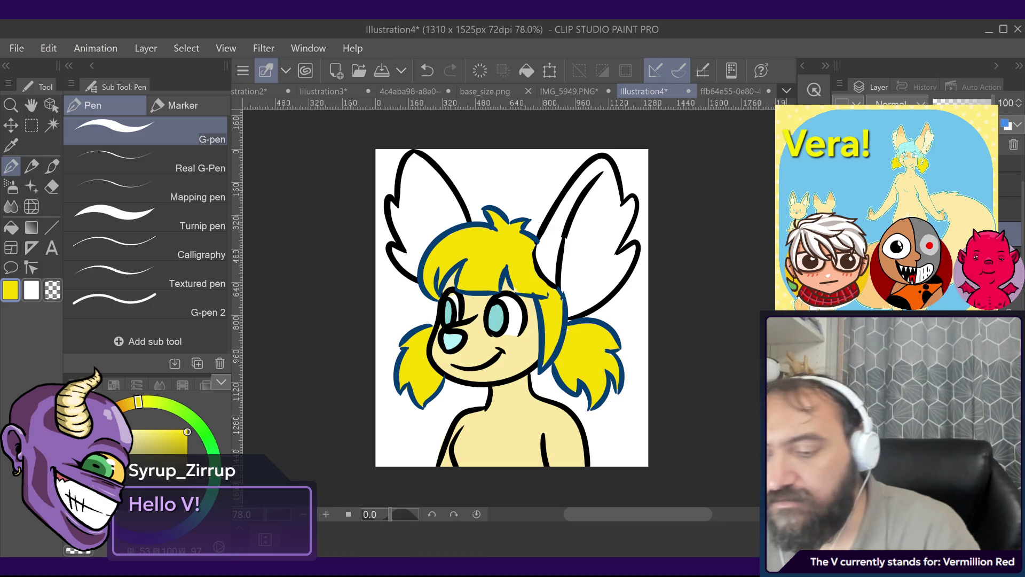
{"action": "key", "text": "ctrl+z"}
{"action": "key", "text": "ctrl+y"}
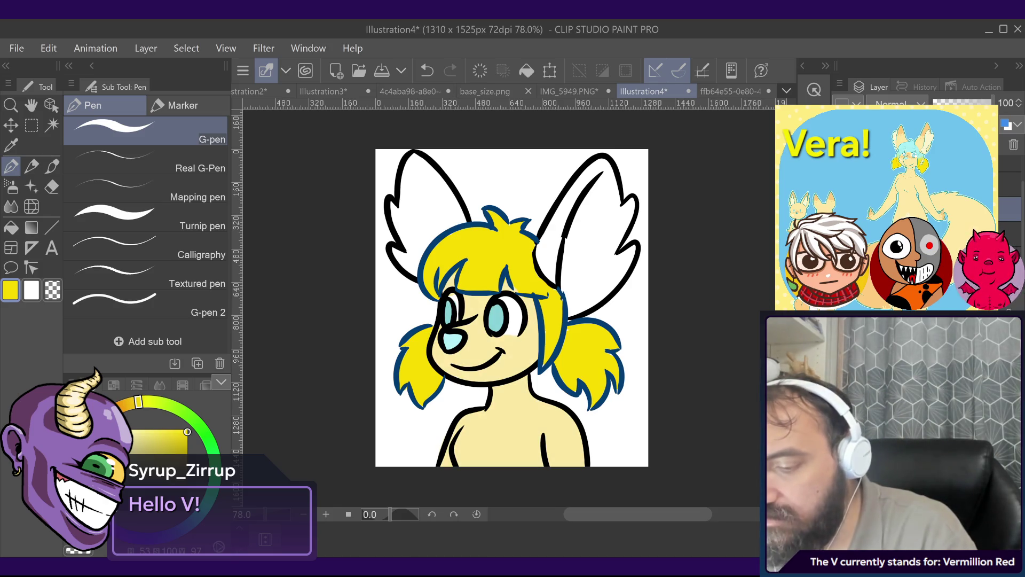
{"action": "left_click", "coordinate": [519, 425], "text": "alt"}
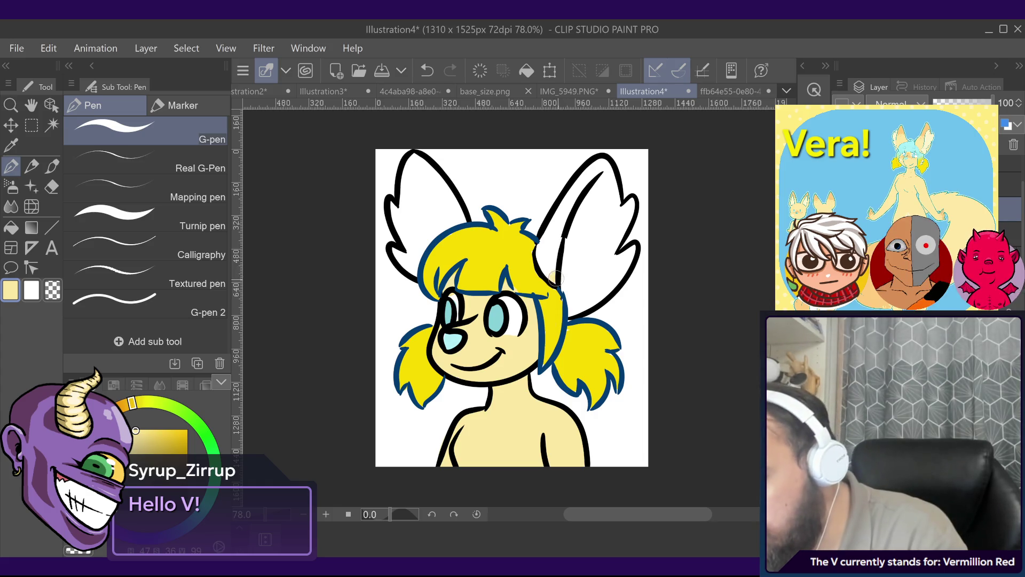
Step: Paint cream inside both the right and left ears, then view the reference fox illustration
{"action": "mouse_move", "coordinate": [555, 278]}
{"action": "left_mouse_down"}
{"action": "mouse_move", "coordinate": [571, 202]}
{"action": "mouse_move", "coordinate": [561, 270]}
{"action": "mouse_move", "coordinate": [572, 291]}
{"action": "mouse_move", "coordinate": [629, 261]}
{"action": "left_mouse_up"}
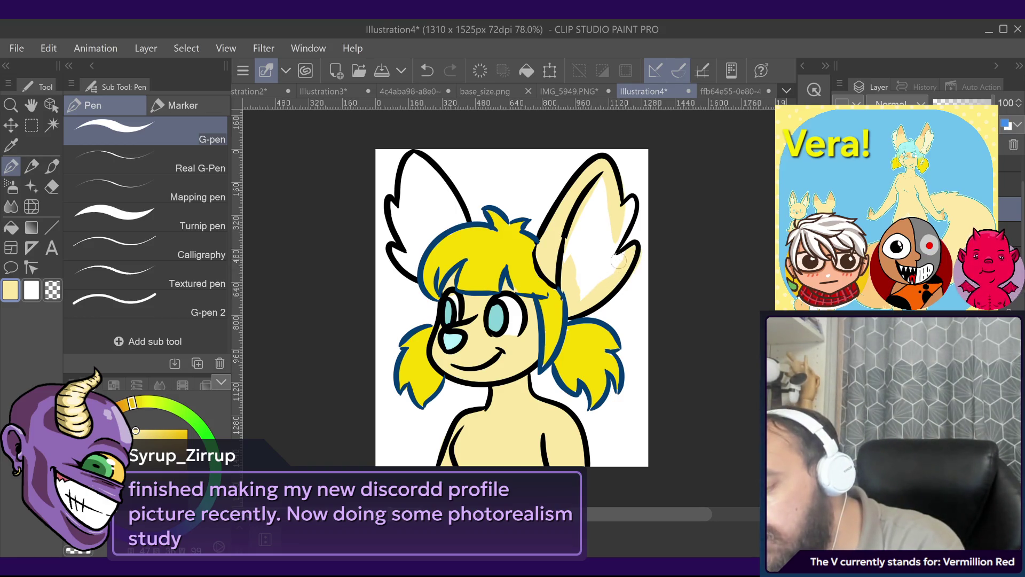
{"action": "mouse_move", "coordinate": [635, 251]}
{"action": "left_mouse_down"}
{"action": "mouse_move", "coordinate": [609, 264]}
{"action": "mouse_move", "coordinate": [620, 230]}
{"action": "left_mouse_up"}
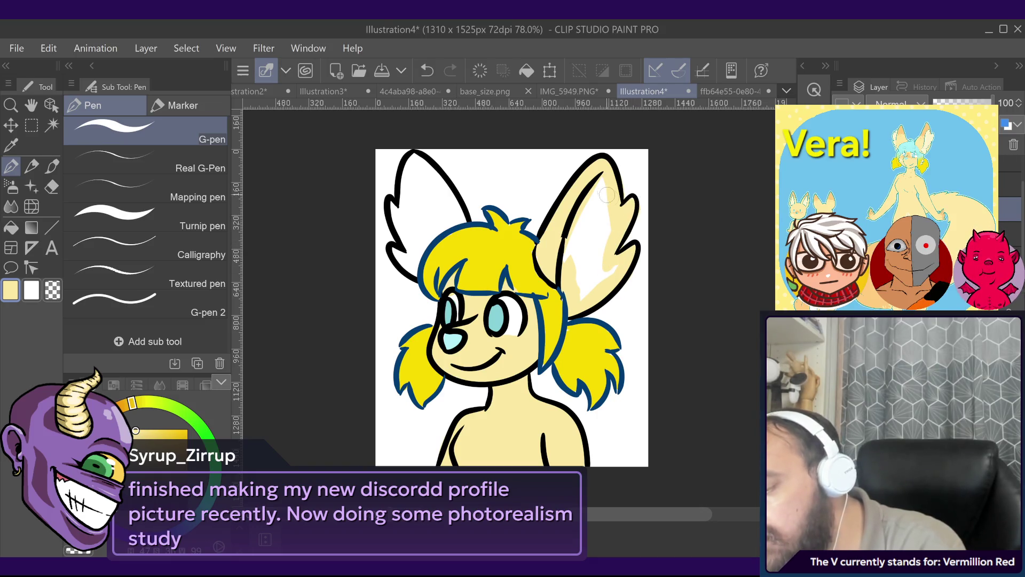
{"action": "left_click_drag", "start_coordinate": [600, 181], "coordinate": [602, 267]}
{"action": "mouse_move", "coordinate": [409, 256]}
{"action": "left_mouse_down"}
{"action": "mouse_move", "coordinate": [460, 216]}
{"action": "mouse_move", "coordinate": [423, 247]}
{"action": "mouse_move", "coordinate": [434, 204]}
{"action": "mouse_move", "coordinate": [412, 235]}
{"action": "left_mouse_up"}
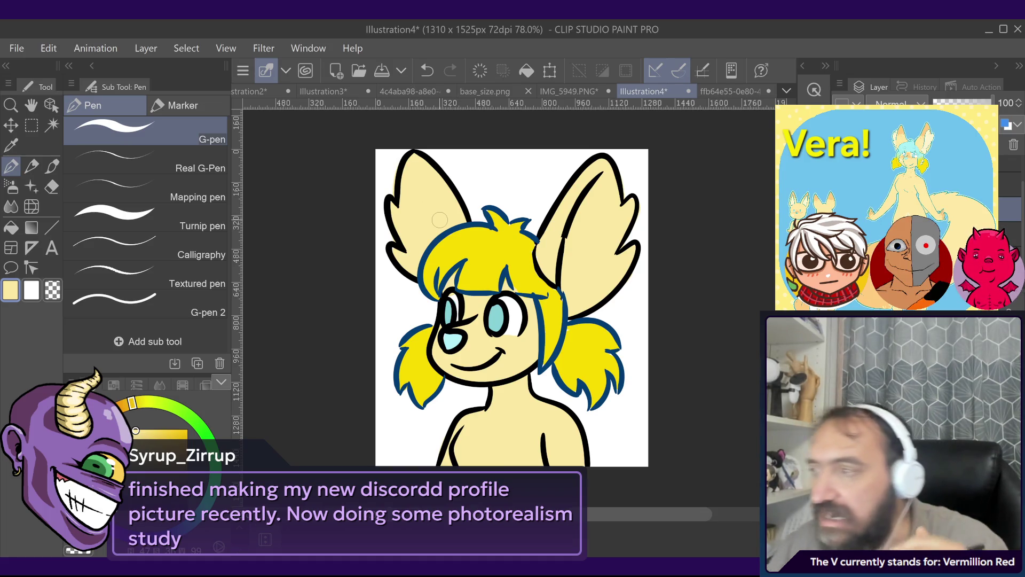
{"action": "left_click", "coordinate": [731, 92]}
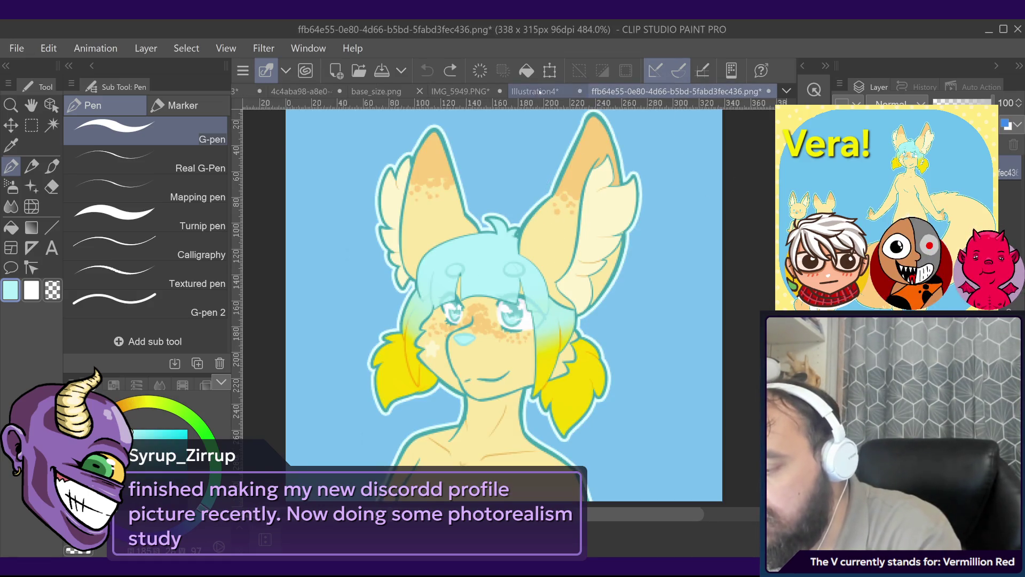
Step: Paint the top hair light blue on Illustration4 and fill the left pigtail yellow
{"action": "left_click", "coordinate": [534, 92]}
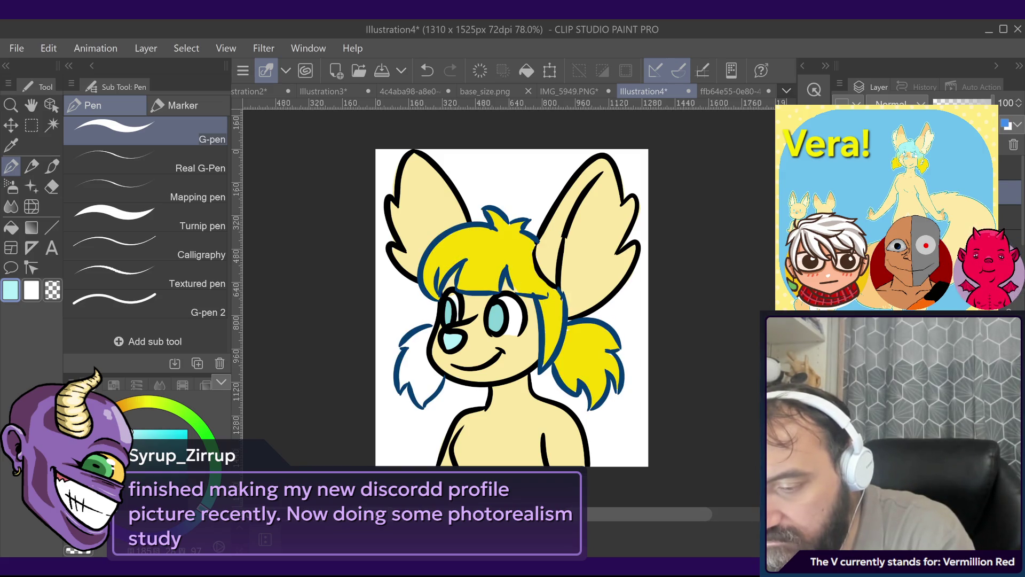
{"action": "mouse_move", "coordinate": [469, 235]}
{"action": "left_mouse_down"}
{"action": "mouse_move", "coordinate": [487, 264]}
{"action": "mouse_move", "coordinate": [483, 206]}
{"action": "mouse_move", "coordinate": [534, 244]}
{"action": "left_mouse_up"}
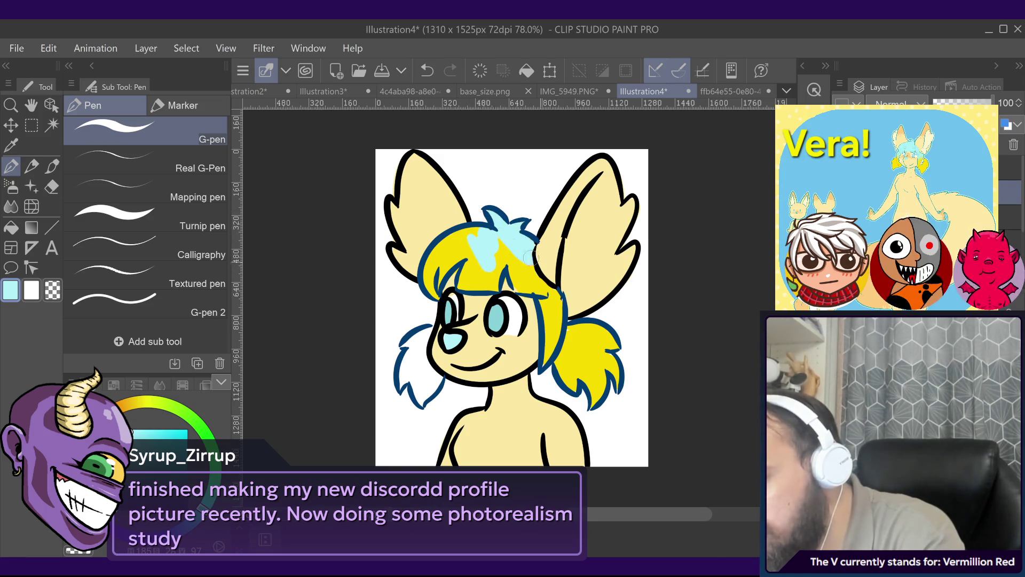
{"action": "mouse_move", "coordinate": [547, 282]}
{"action": "left_mouse_down"}
{"action": "mouse_move", "coordinate": [461, 283]}
{"action": "mouse_move", "coordinate": [474, 237]}
{"action": "left_mouse_up"}
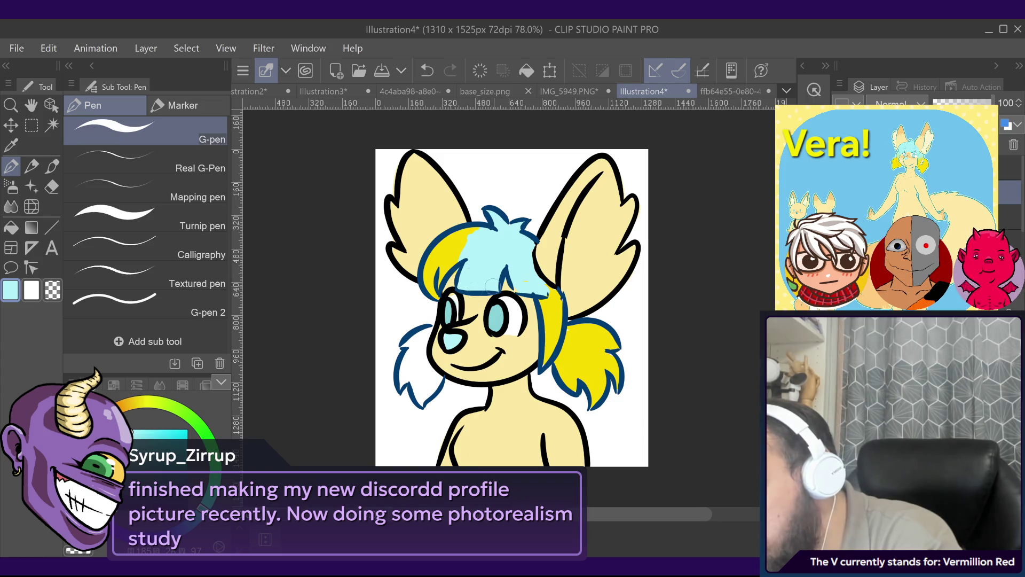
{"action": "mouse_move", "coordinate": [492, 286]}
{"action": "left_mouse_down"}
{"action": "mouse_move", "coordinate": [460, 235]}
{"action": "mouse_move", "coordinate": [427, 294]}
{"action": "mouse_move", "coordinate": [444, 251]}
{"action": "left_mouse_up"}
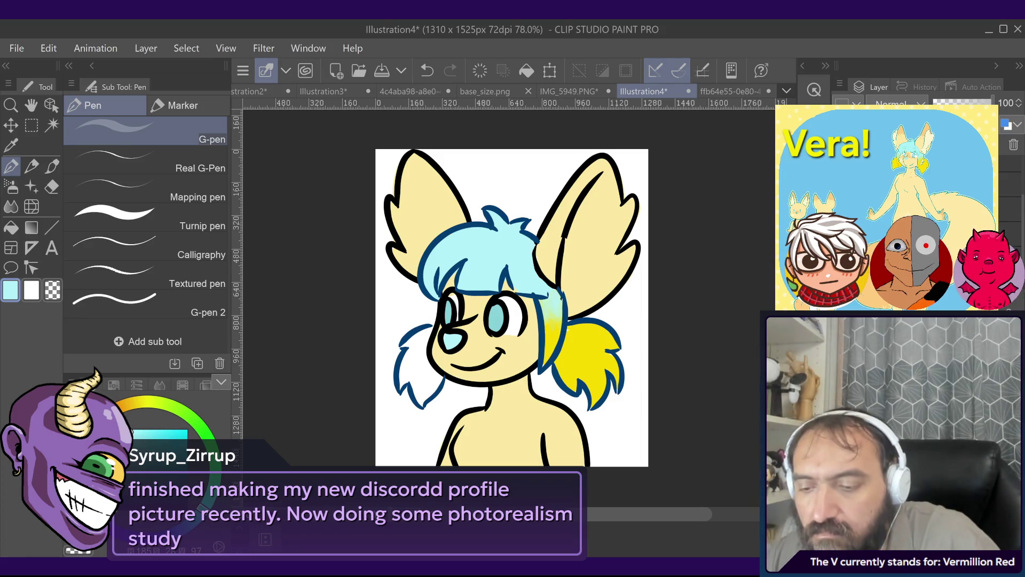
{"action": "left_click", "coordinate": [419, 369]}
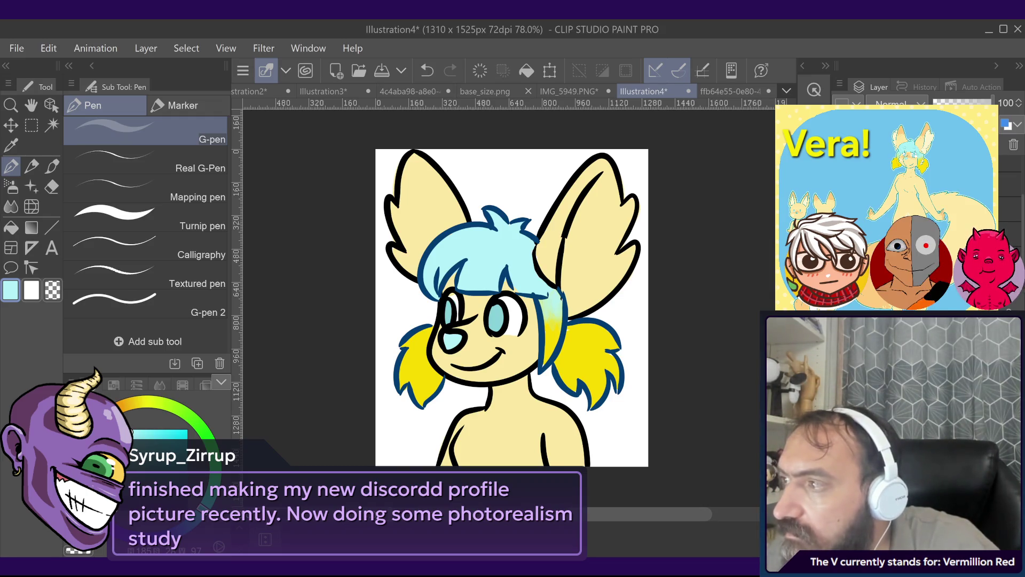
{"action": "left_click", "coordinate": [731, 91]}
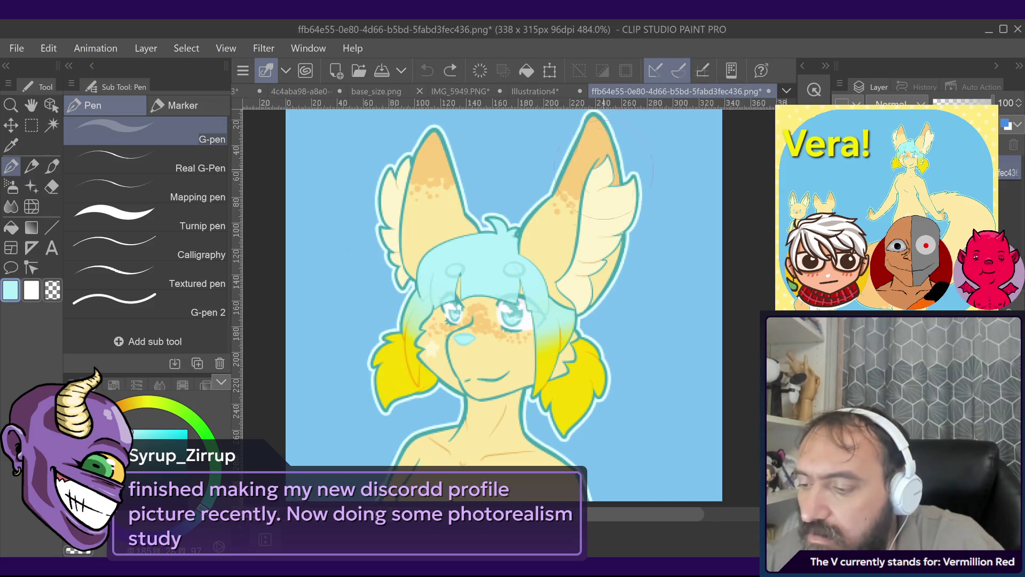
Step: Sample the peach ear colour from the reference and undo the stray orange stroke on Illustration4
{"action": "left_click", "coordinate": [433, 160], "text": "alt"}
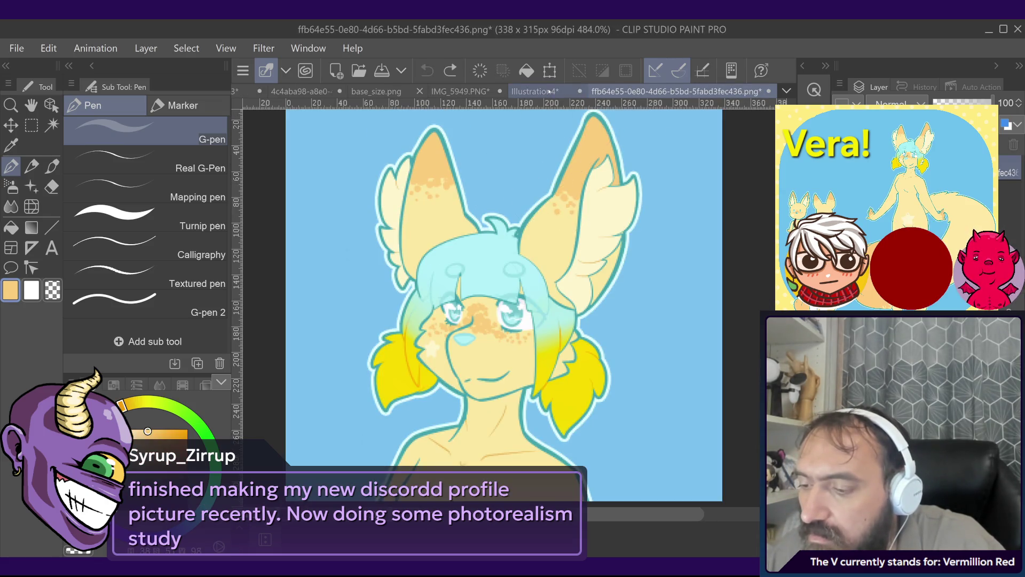
{"action": "left_click", "coordinate": [534, 91]}
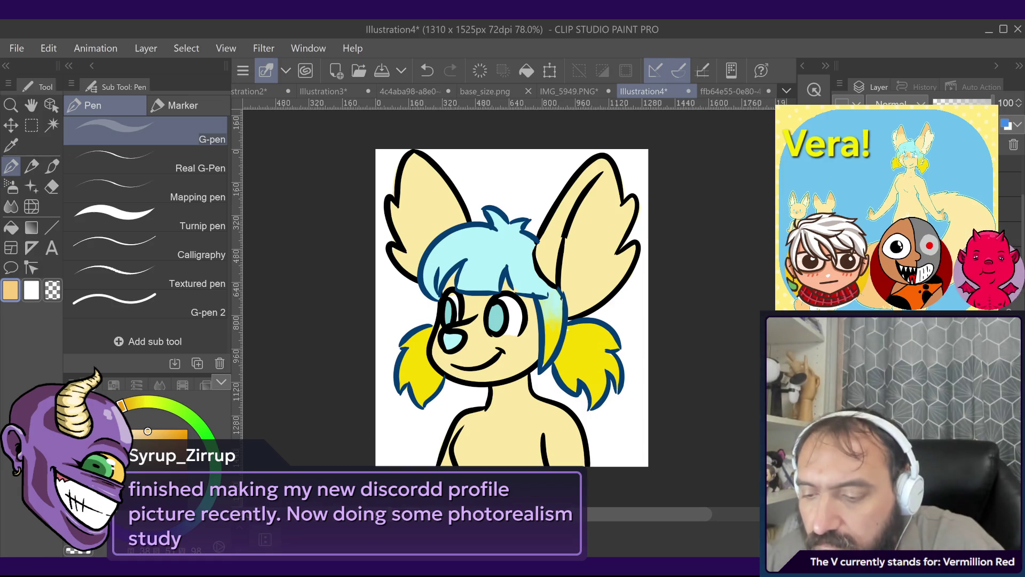
{"action": "key", "text": "ctrl+z"}
{"action": "key", "text": "ctrl+y"}
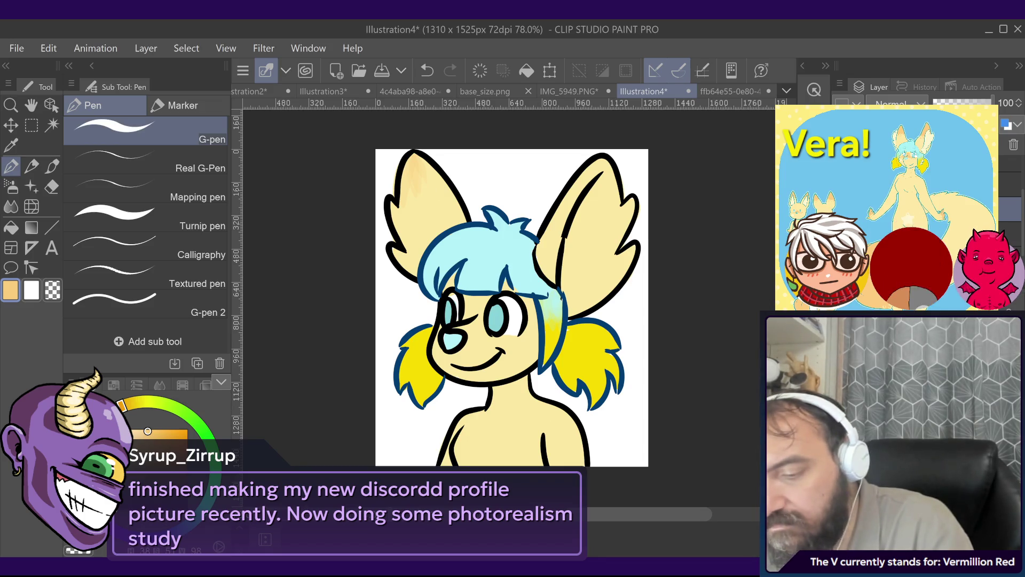
{"action": "key", "text": "ctrl+z"}
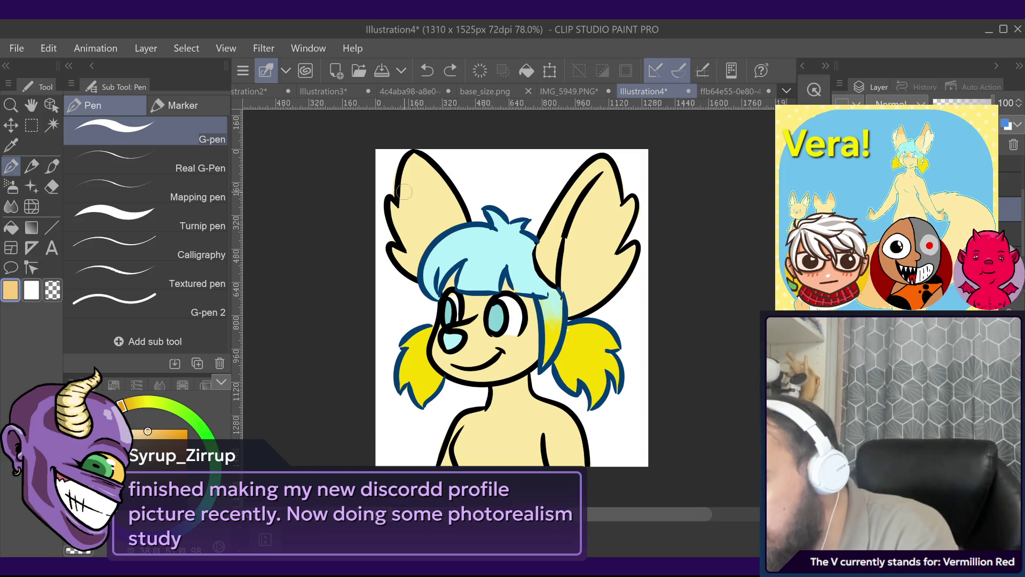
Step: Shade the inner tips of the left and right ears orange
{"action": "left_click_drag", "start_coordinate": [405, 191], "coordinate": [430, 166]}
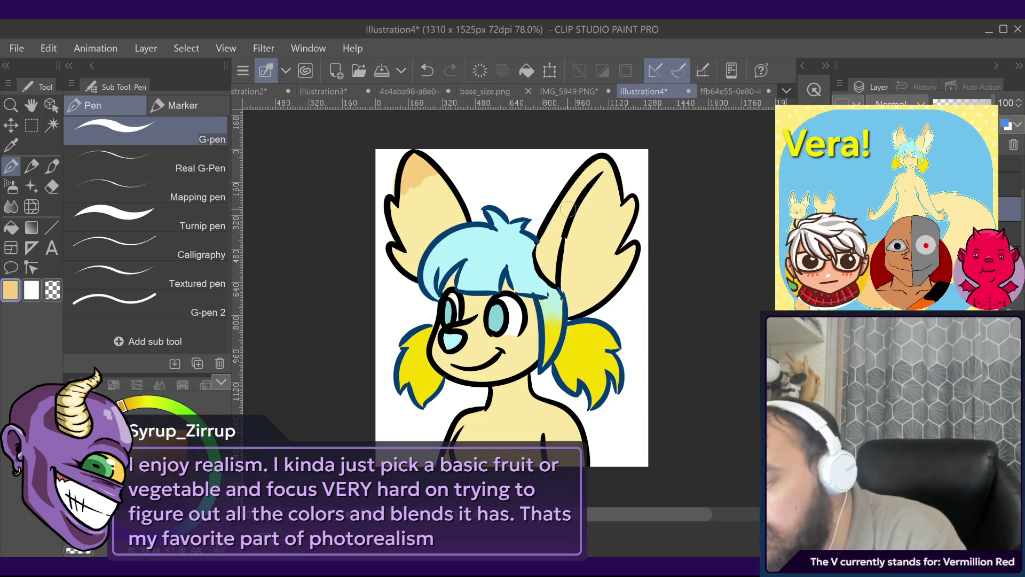
{"action": "mouse_move", "coordinate": [562, 212]}
{"action": "left_mouse_down"}
{"action": "mouse_move", "coordinate": [590, 173]}
{"action": "mouse_move", "coordinate": [593, 187]}
{"action": "left_mouse_up"}
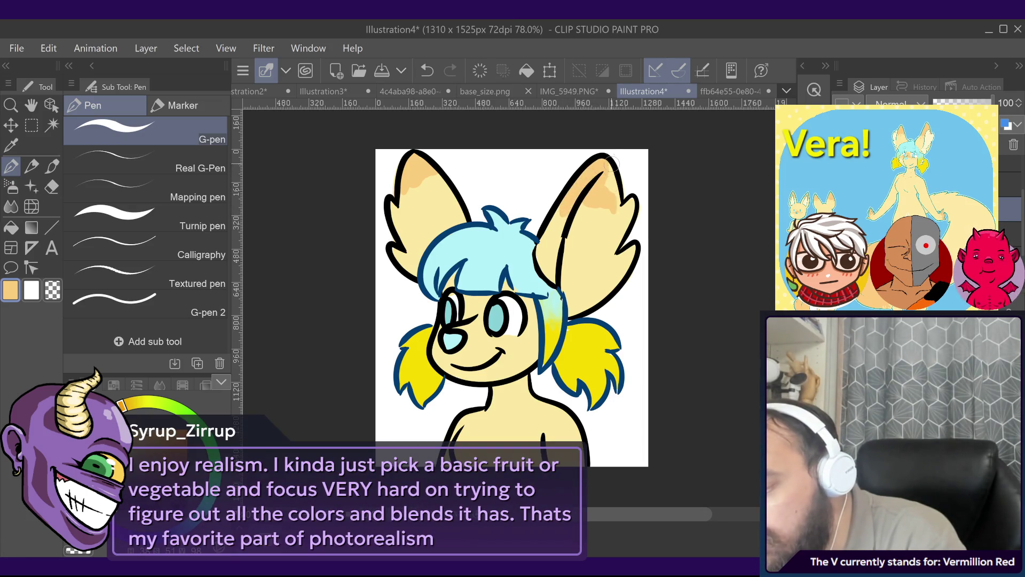
{"action": "mouse_move", "coordinate": [599, 198]}
{"action": "left_mouse_down"}
{"action": "mouse_move", "coordinate": [622, 208]}
{"action": "mouse_move", "coordinate": [576, 209]}
{"action": "left_mouse_up"}
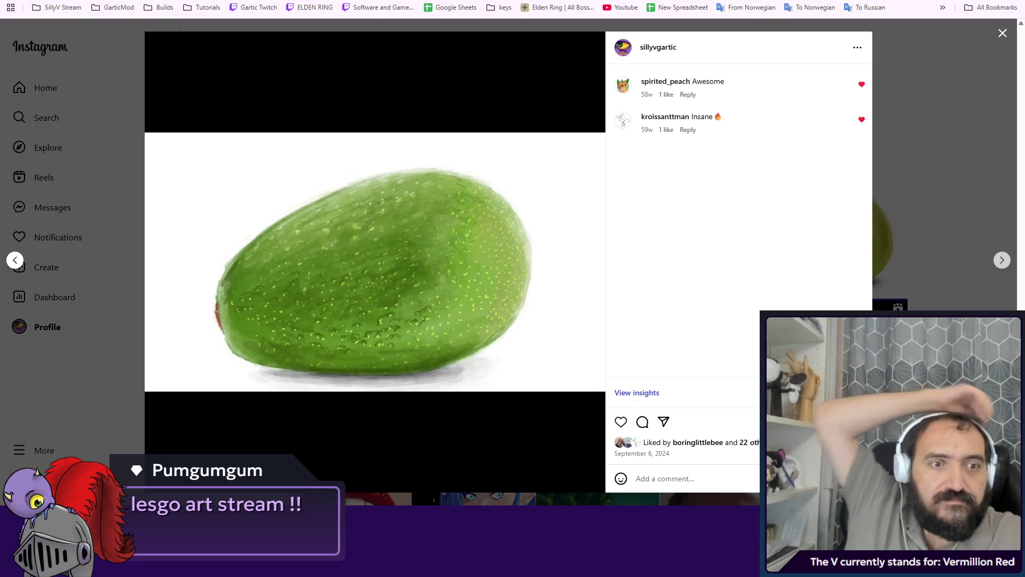
Step: Browse the pear, apple and starfruit posts, returning to the profile grid after each
{"action": "left_click", "coordinate": [1002, 261]}
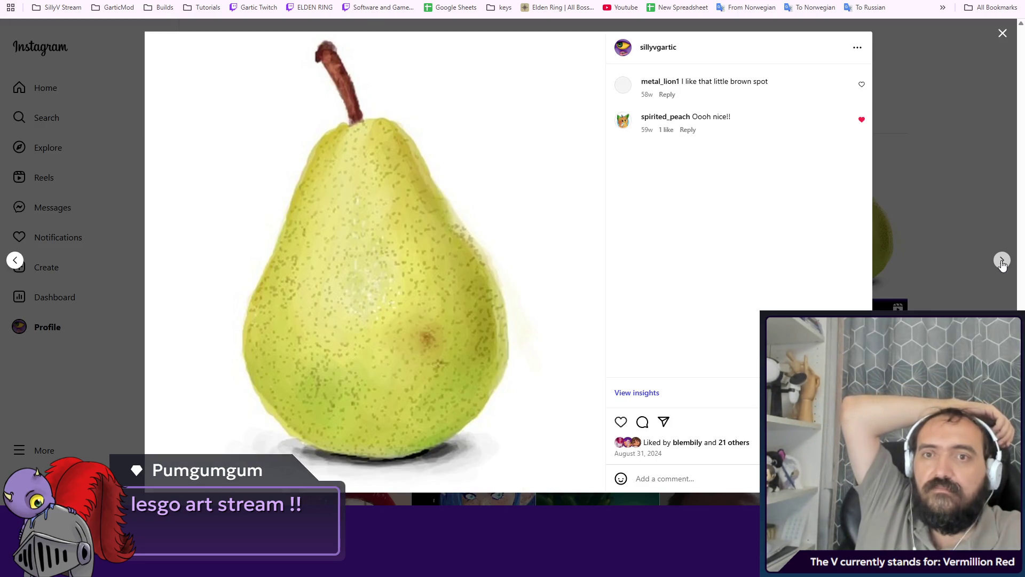
{"action": "left_click", "coordinate": [1002, 262]}
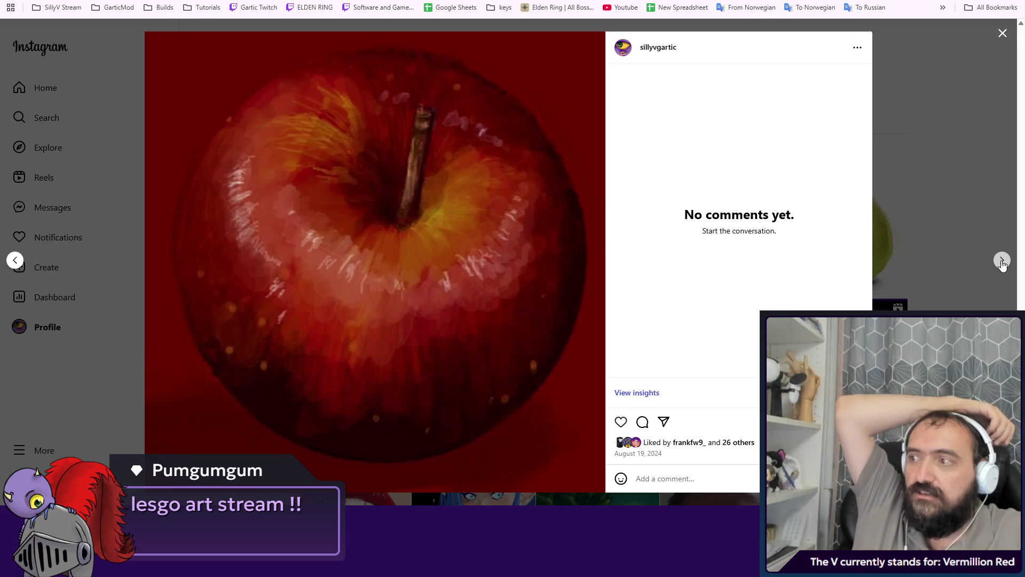
{"action": "left_click", "coordinate": [938, 140]}
{"action": "scroll", "coordinate": [753, 155], "scroll_direction": "down", "scroll_amount": 1}
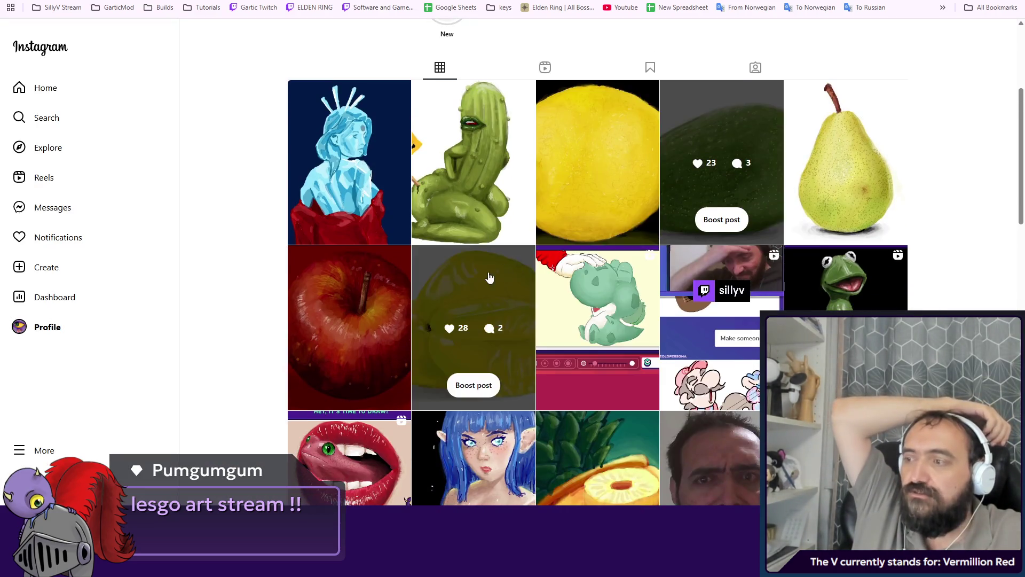
{"action": "left_click", "coordinate": [491, 275]}
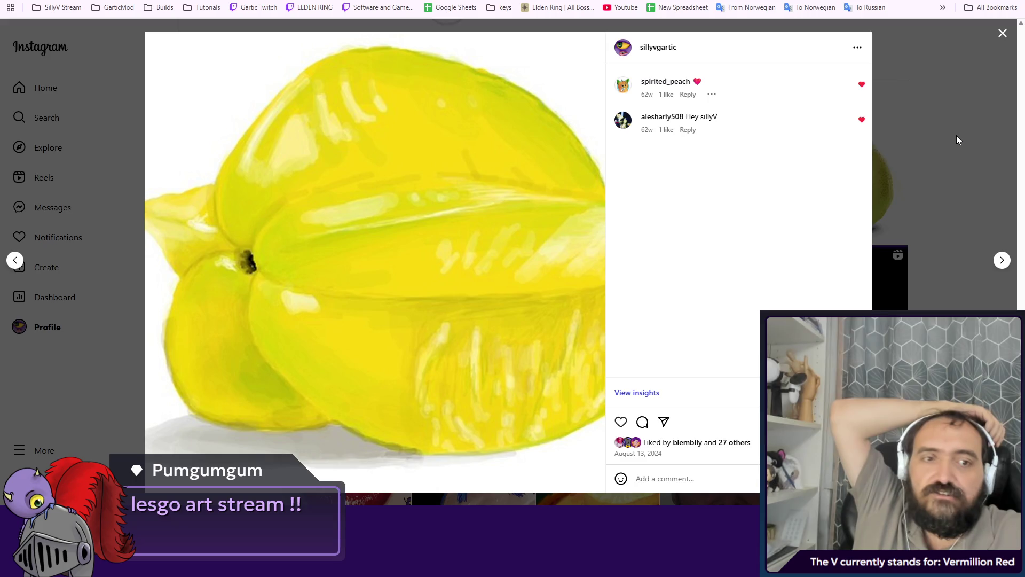
{"action": "left_click", "coordinate": [942, 142]}
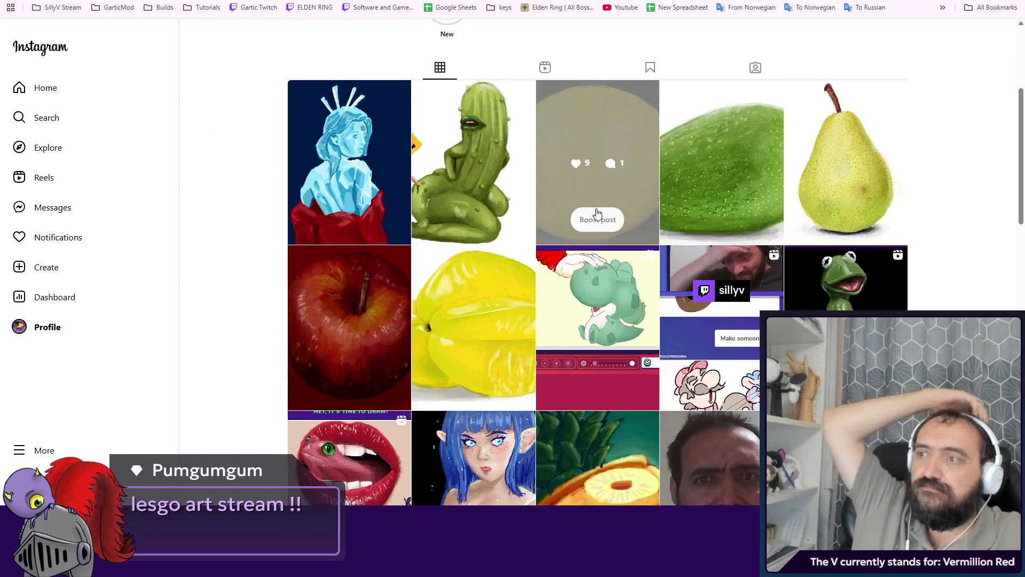
{"action": "left_click", "coordinate": [596, 210]}
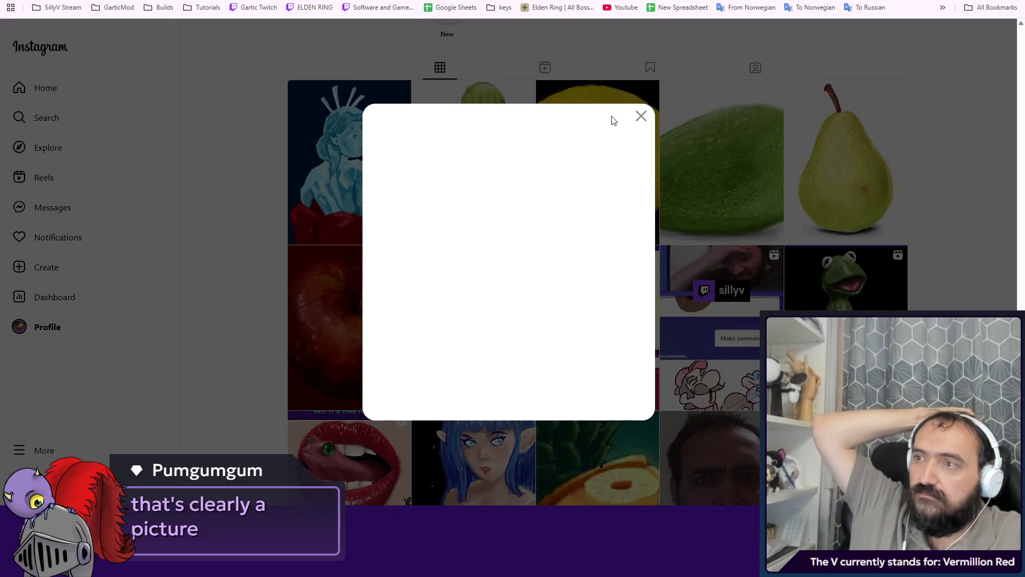
{"action": "left_click", "coordinate": [640, 116]}
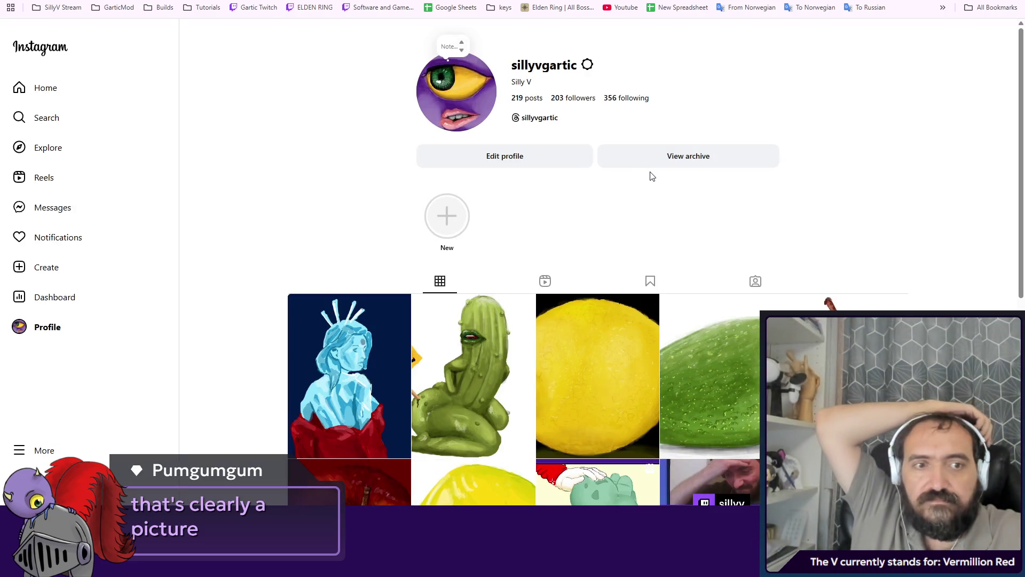
Step: Scroll down the grid to view the lemon and Mouse and cheese posts
{"action": "scroll", "coordinate": [592, 219], "scroll_direction": "down", "scroll_amount": 3}
{"action": "left_click", "coordinate": [600, 192]}
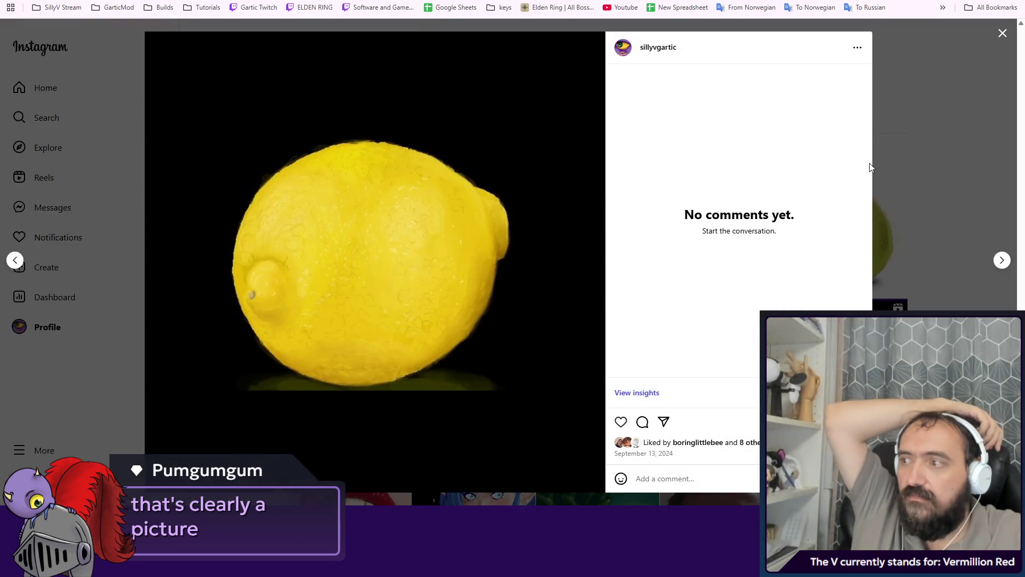
{"action": "left_click", "coordinate": [871, 168]}
{"action": "scroll", "coordinate": [574, 243], "scroll_direction": "down", "scroll_amount": 3}
{"action": "scroll", "coordinate": [574, 243], "scroll_direction": "down", "scroll_amount": 3}
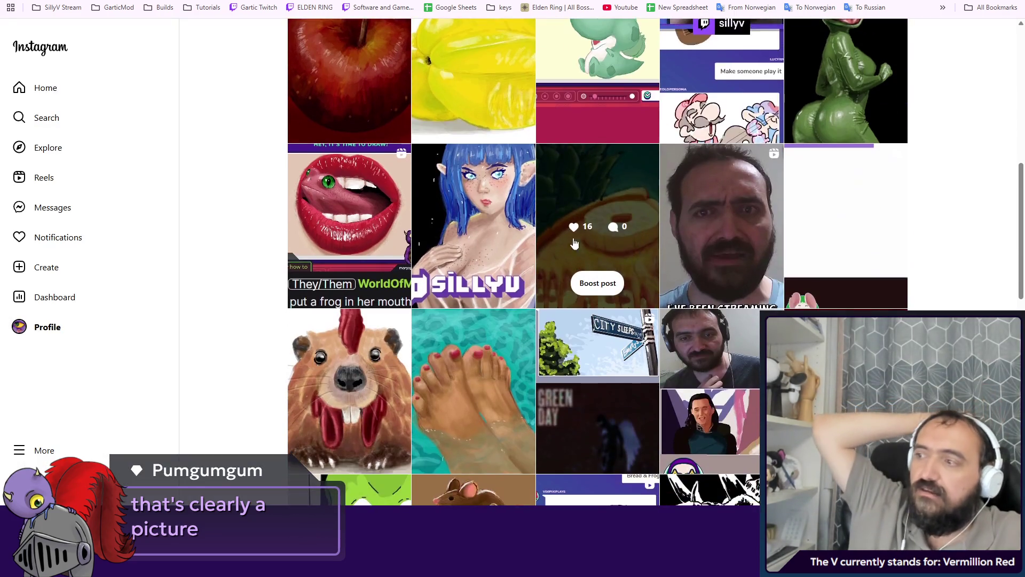
{"action": "scroll", "coordinate": [574, 243], "scroll_direction": "down", "scroll_amount": 3}
{"action": "scroll", "coordinate": [507, 160], "scroll_direction": "down", "scroll_amount": 2}
{"action": "left_click", "coordinate": [483, 187]}
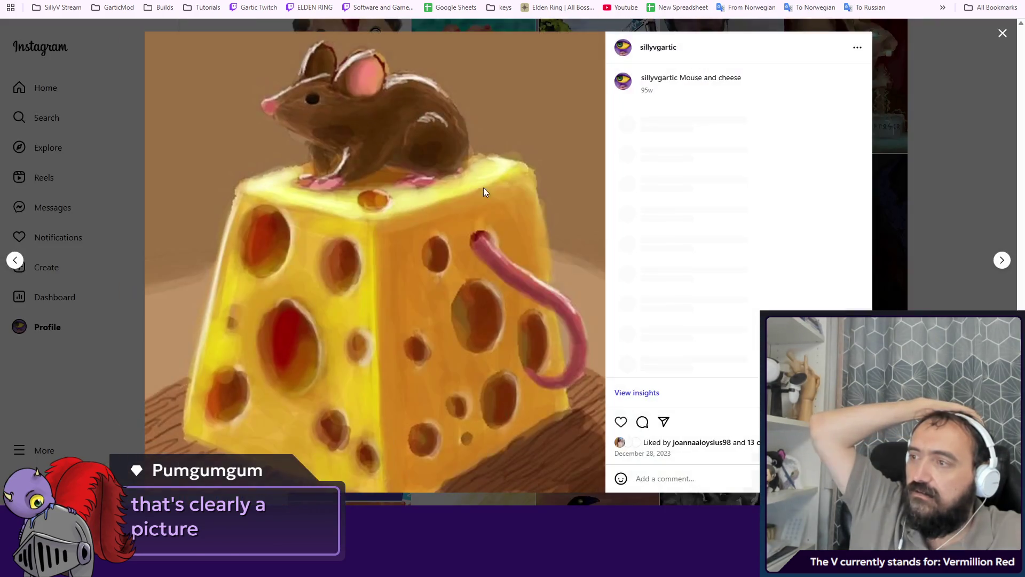
{"action": "left_click", "coordinate": [927, 126]}
Step: View the green Duolingo-character post's caption and comments, then close it
{"action": "scroll", "coordinate": [549, 228], "scroll_direction": "down", "scroll_amount": 5}
{"action": "scroll", "coordinate": [549, 229], "scroll_direction": "up", "scroll_amount": 3}
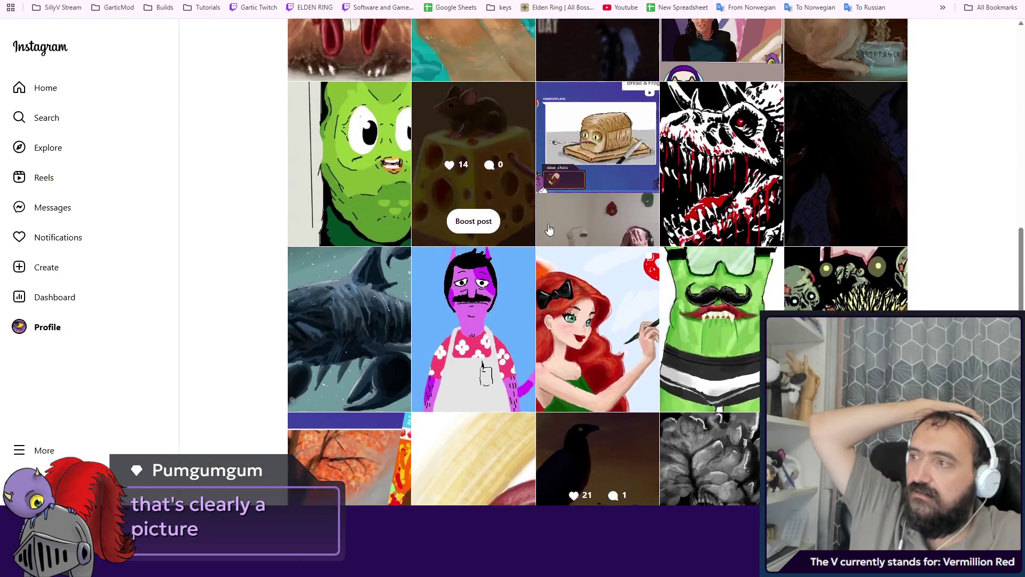
{"action": "left_click", "coordinate": [373, 176]}
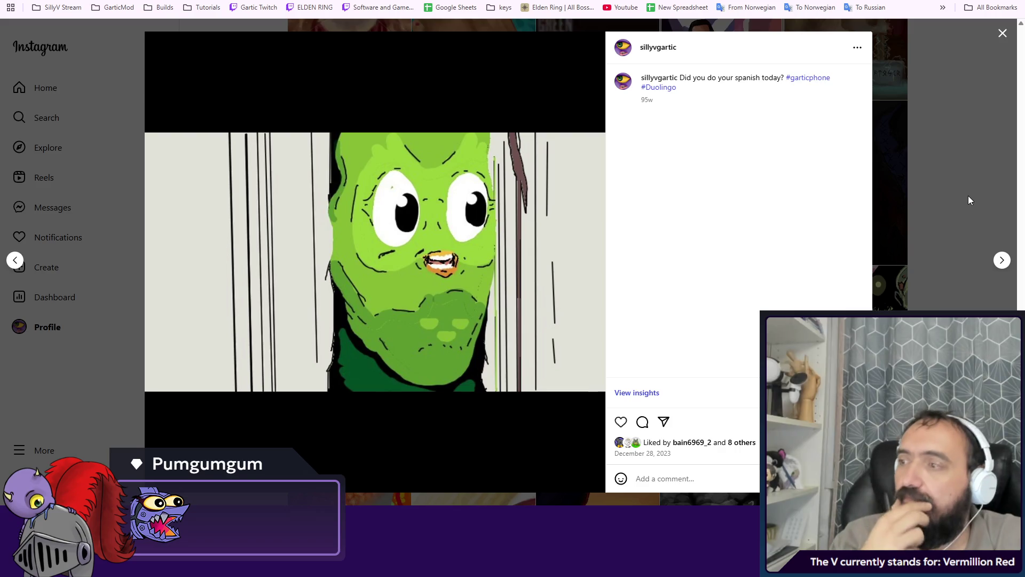
{"action": "left_click", "coordinate": [890, 213]}
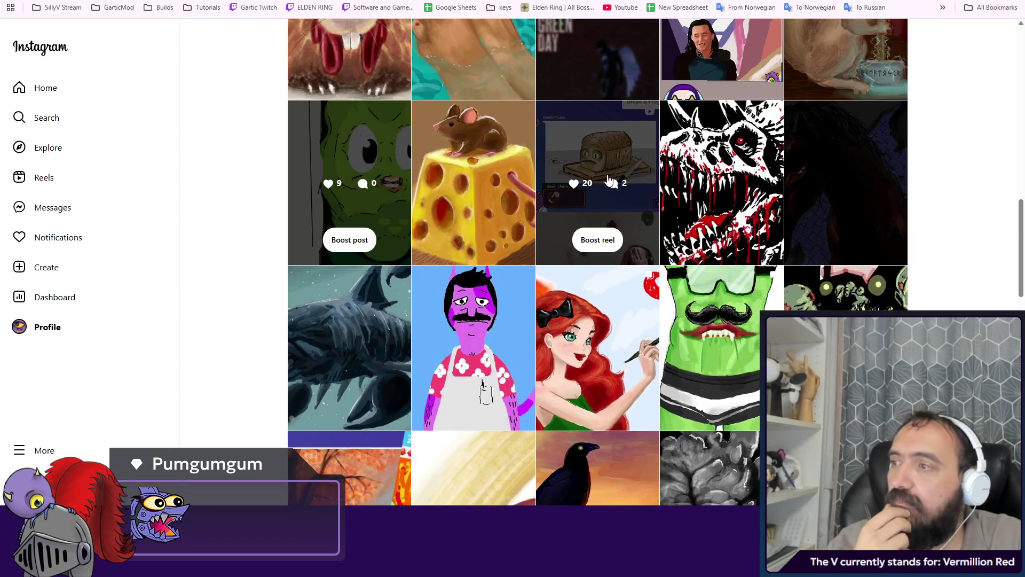
Step: Revisit the Duolingo post, scroll to the grid top, and view the Kermit reel
{"action": "left_click", "coordinate": [334, 164]}
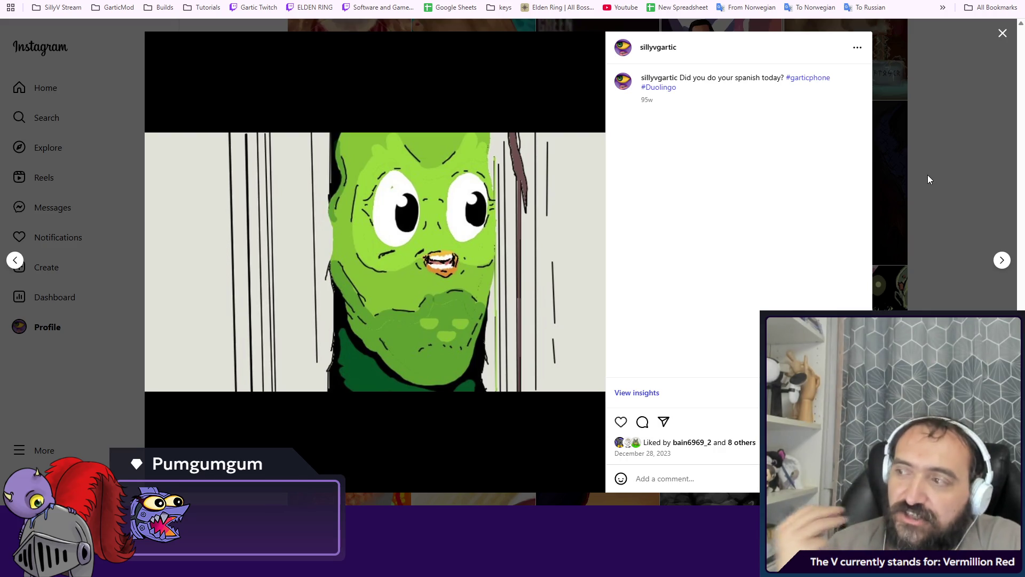
{"action": "left_click", "coordinate": [932, 141]}
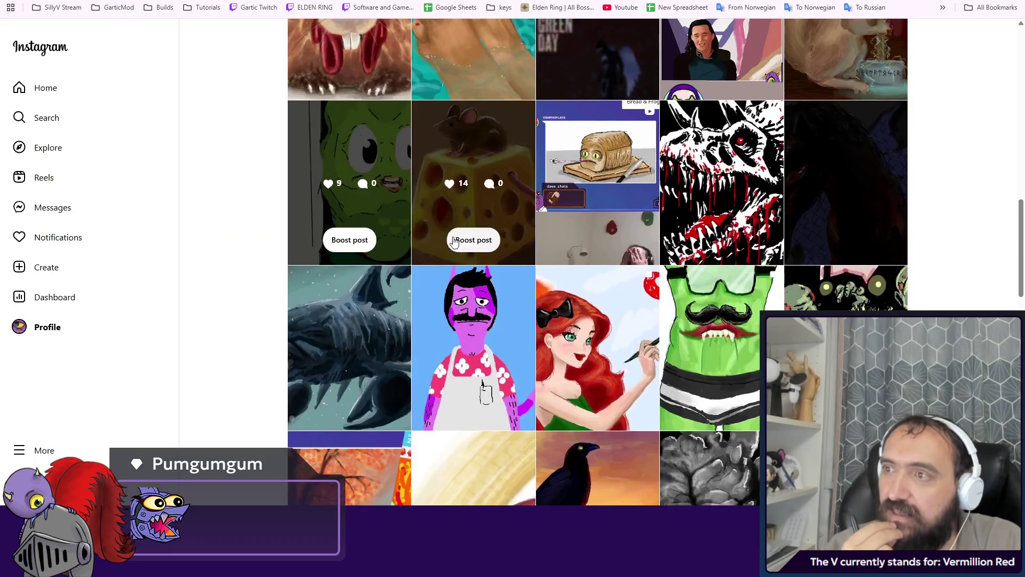
{"action": "scroll", "coordinate": [544, 228], "scroll_direction": "up", "scroll_amount": 2}
{"action": "scroll", "coordinate": [543, 229], "scroll_direction": "up", "scroll_amount": 3}
{"action": "scroll", "coordinate": [544, 228], "scroll_direction": "up", "scroll_amount": 5}
{"action": "scroll", "coordinate": [543, 229], "scroll_direction": "up", "scroll_amount": 2}
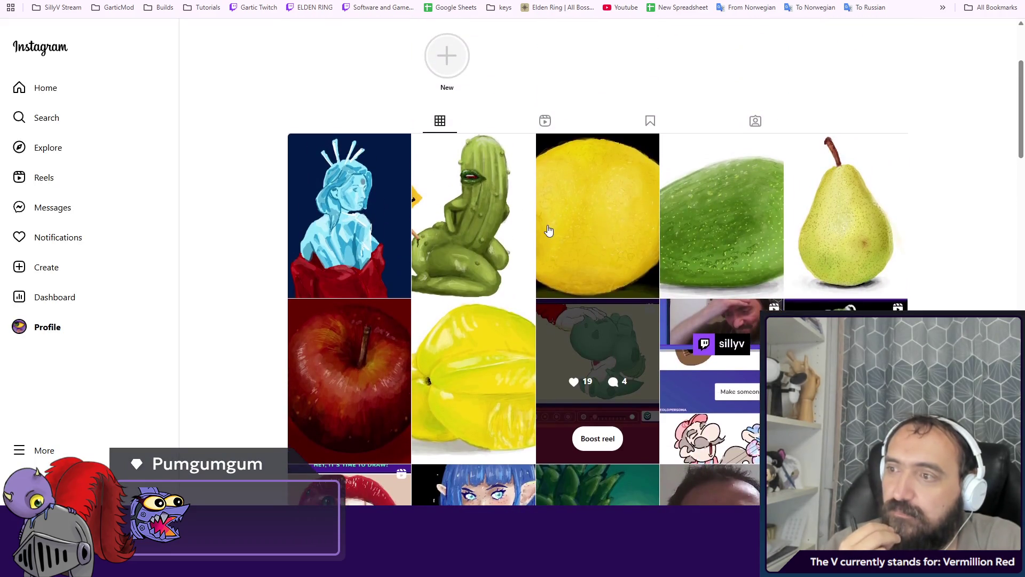
{"action": "left_click", "coordinate": [678, 251]}
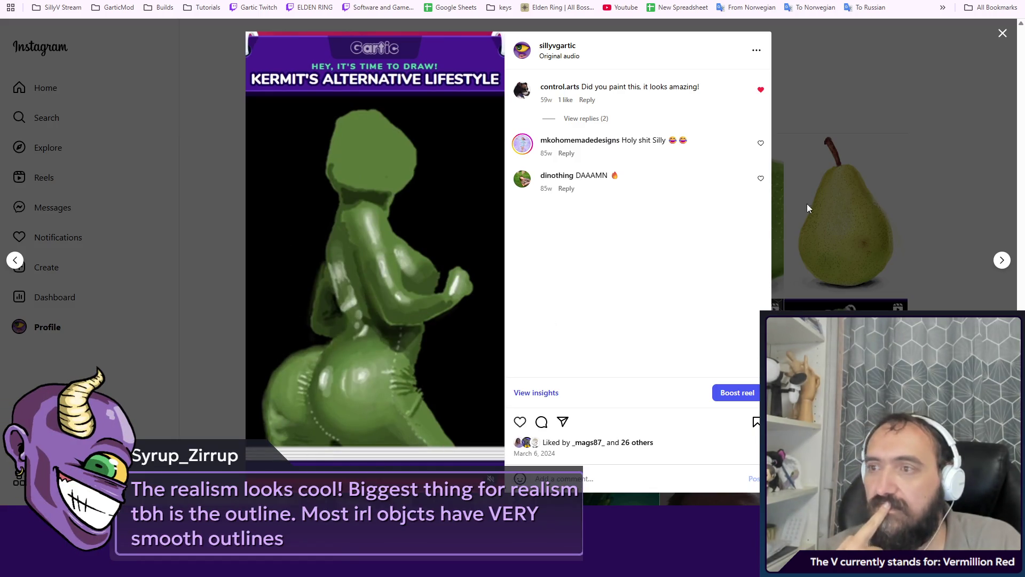
{"action": "left_click", "coordinate": [853, 194]}
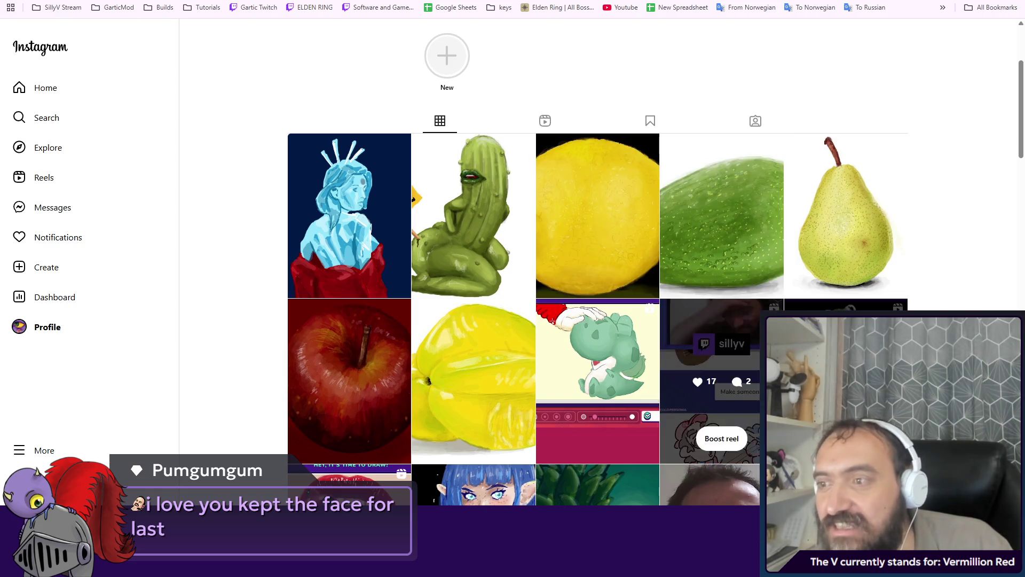
{"action": "left_click", "coordinate": [350, 473]}
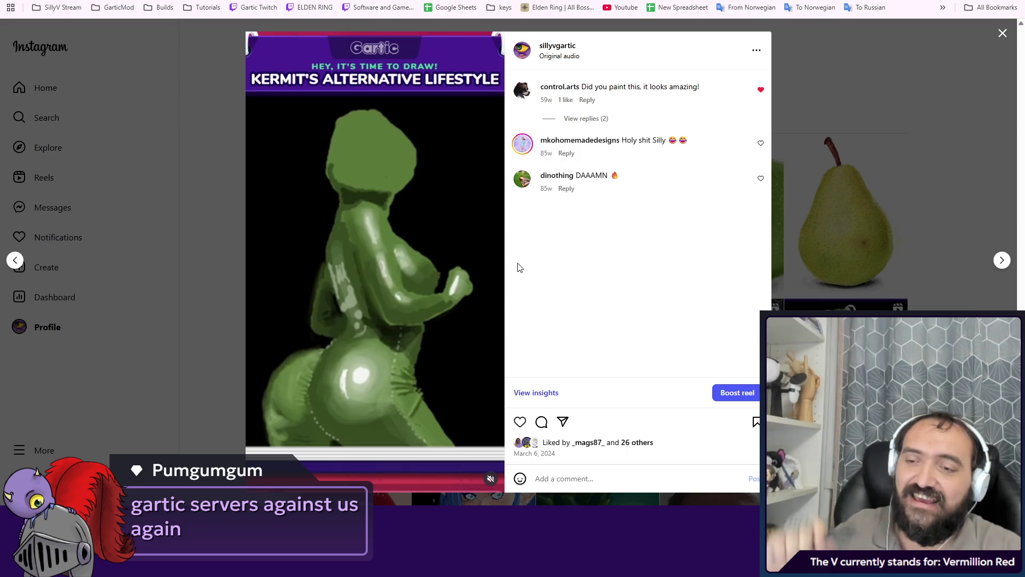
{"action": "left_click", "coordinate": [945, 208]}
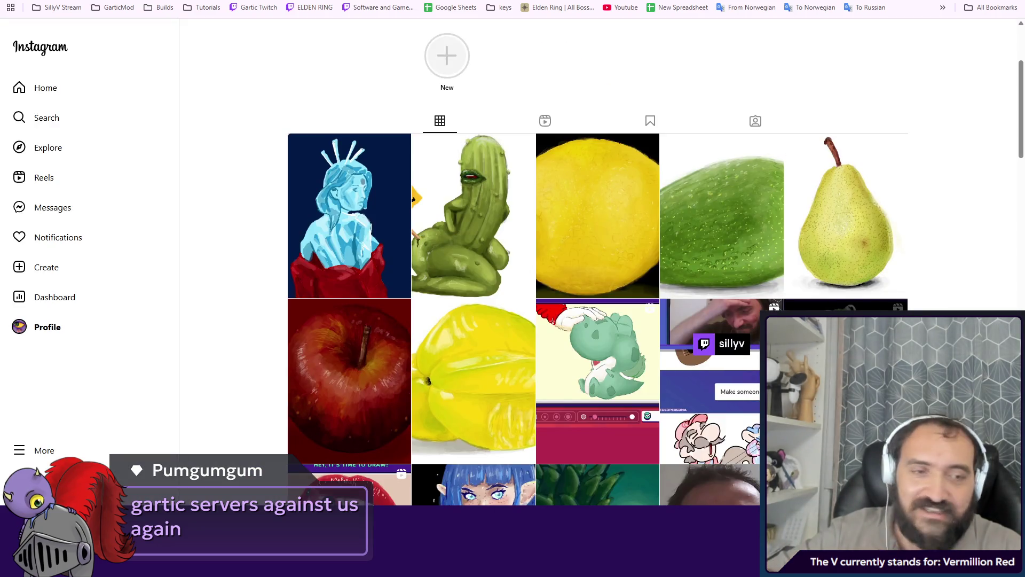
Step: Reopen the Kermit's Alternative Lifestyle reel, then switch to the Discord window
{"action": "left_click", "coordinate": [436, 238]}
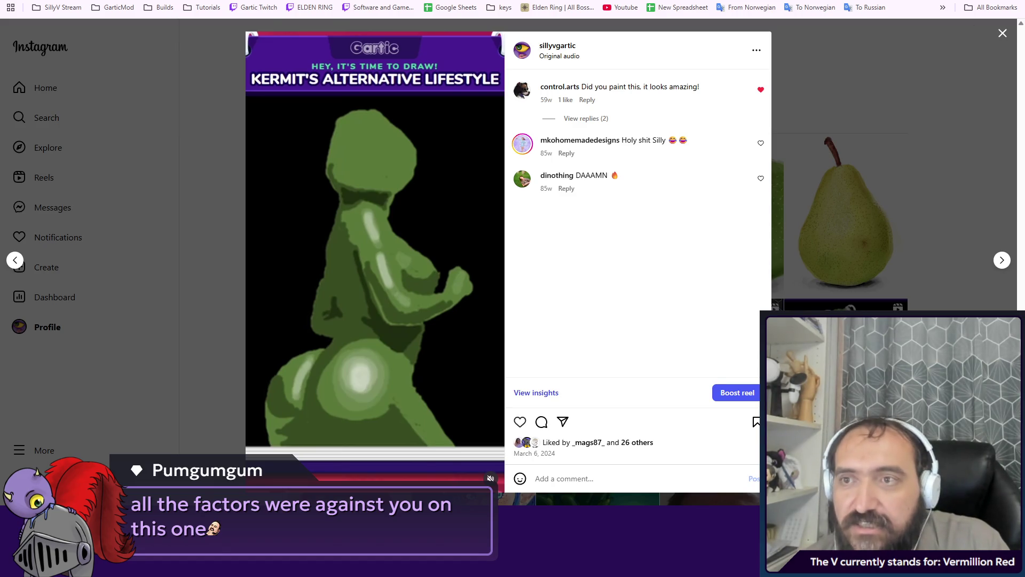
{"action": "key", "text": "alt+Tab"}
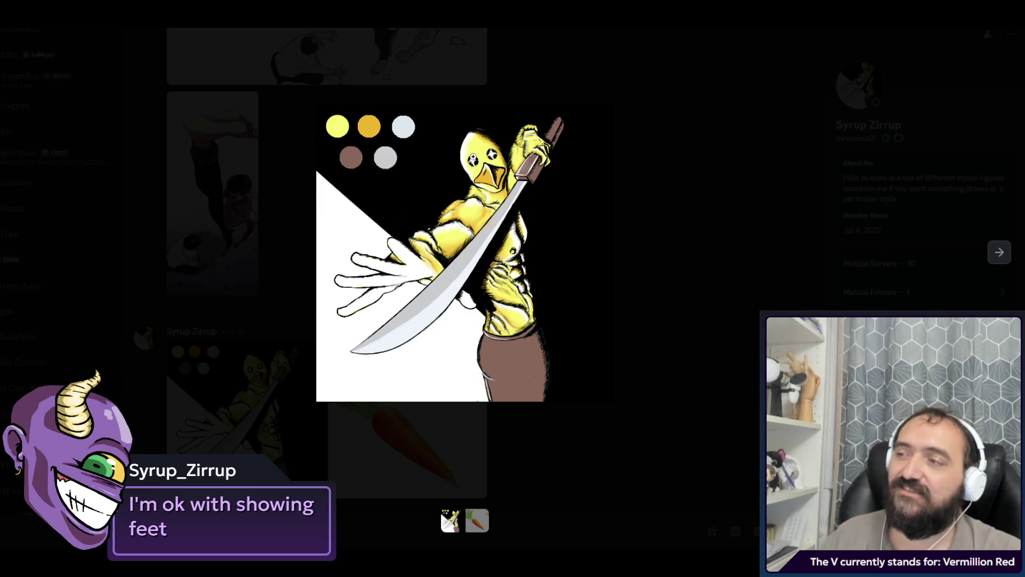
Step: View the enlarged carrot painting in Discord, then reopen the duck swordsman image
{"action": "left_click", "coordinate": [638, 232]}
{"action": "left_click", "coordinate": [485, 426]}
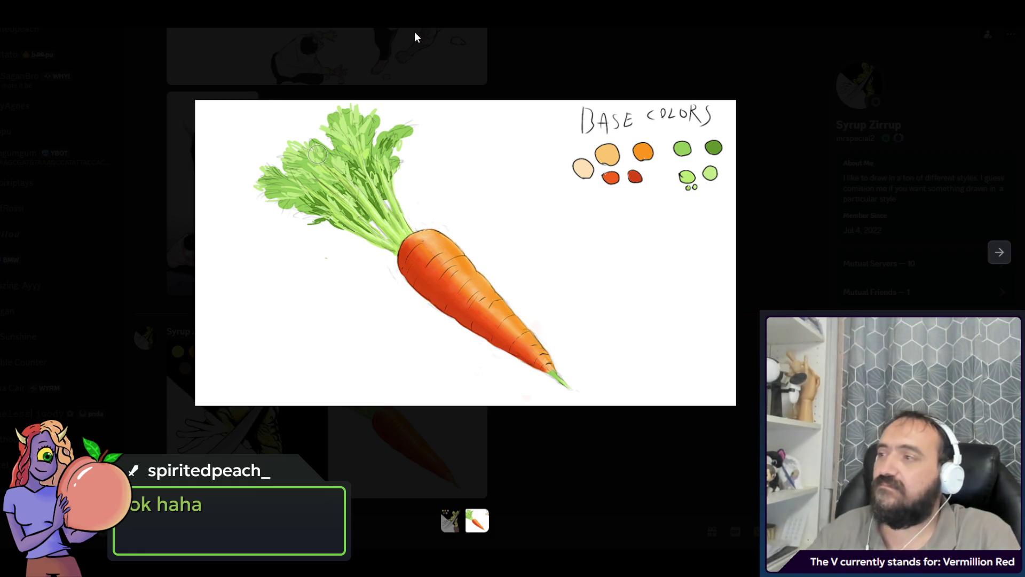
{"action": "left_click", "coordinate": [393, 49]}
{"action": "left_click", "coordinate": [241, 406]}
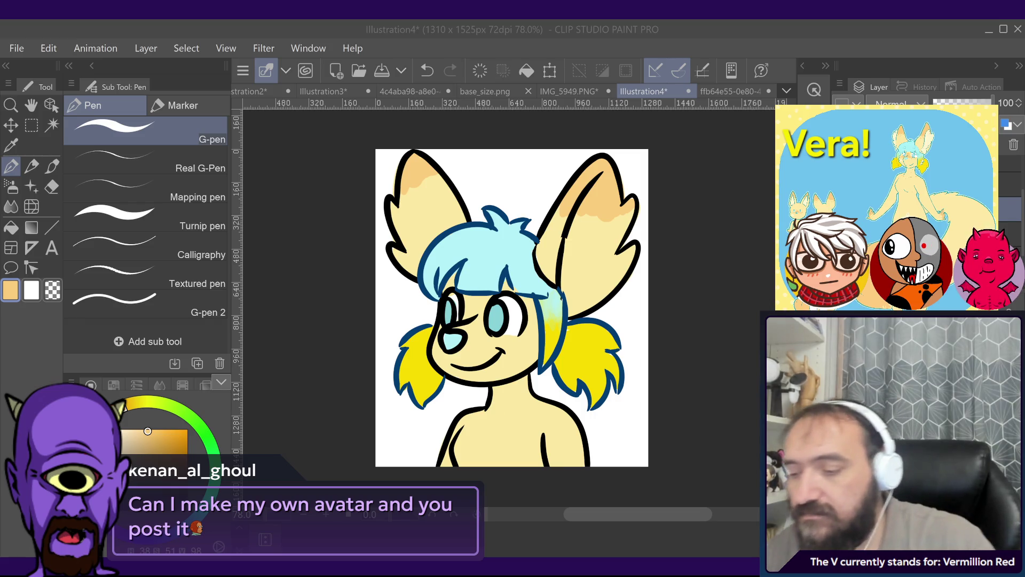
Step: Bring the Illustration4 drawing window back into focus
{"action": "left_click", "coordinate": [559, 304]}
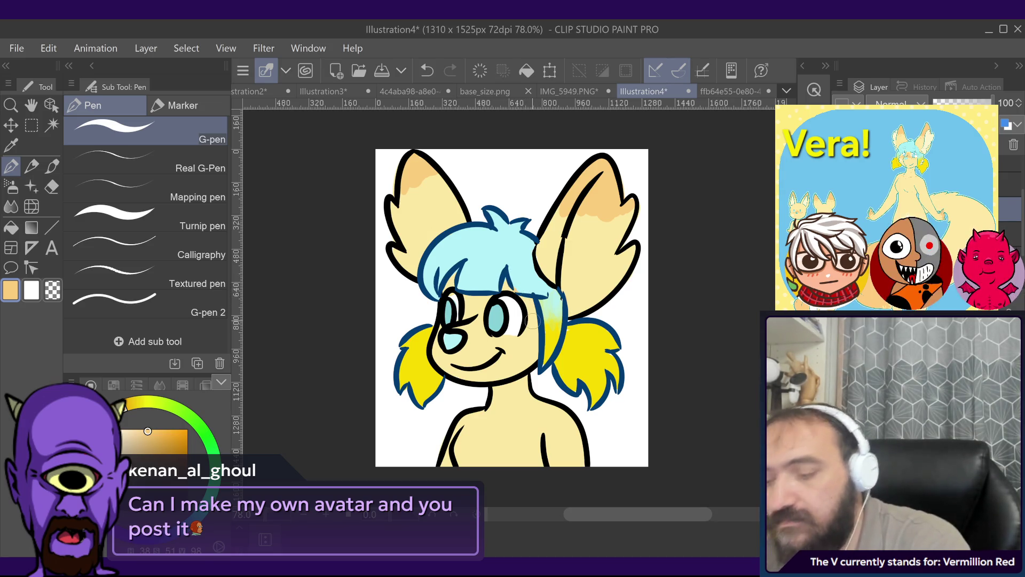
Step: Undo the last stroke and sample the ear colour from the canvas
{"action": "key", "text": "ctrl+z"}
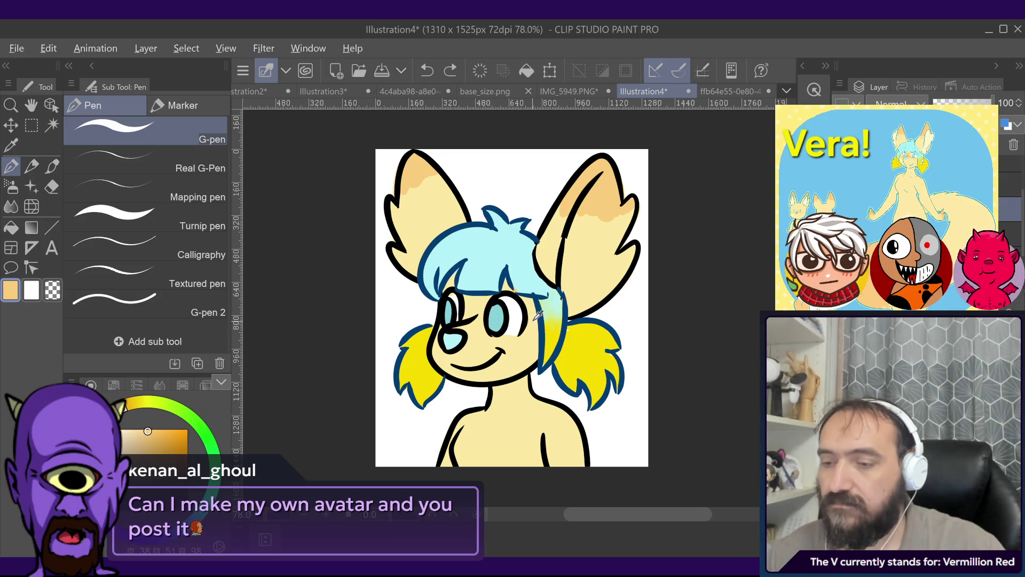
{"action": "left_click", "coordinate": [532, 320]}
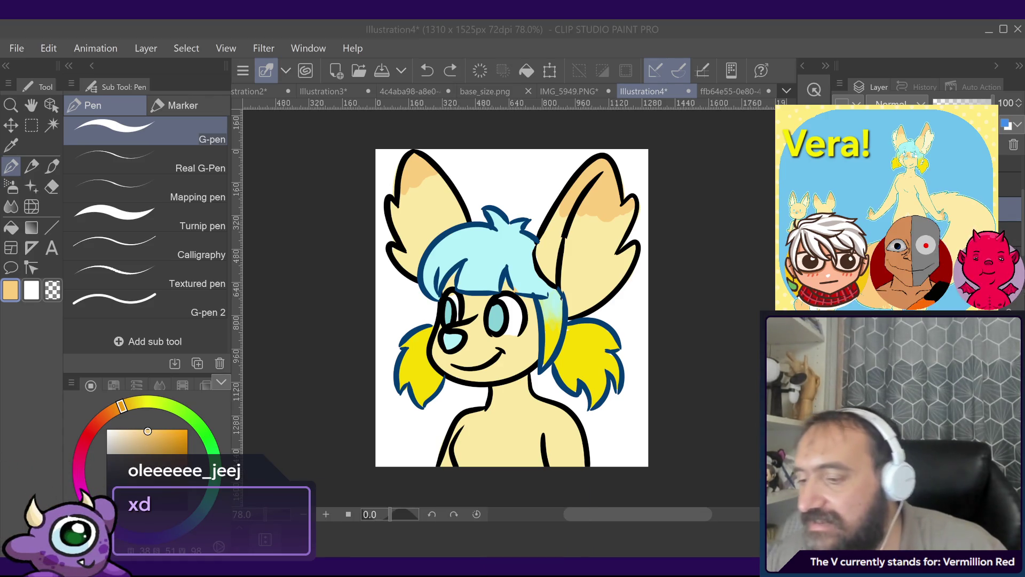
{"action": "left_click", "coordinate": [616, 192], "text": "alt"}
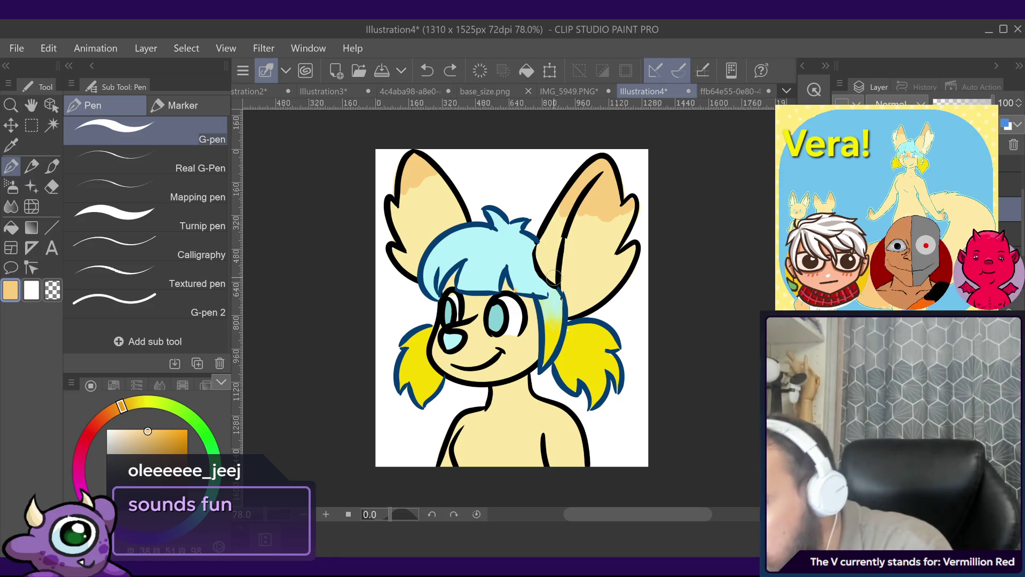
Step: Shade both inner ears darker tan and add peach shading beside the right eye
{"action": "left_click_drag", "start_coordinate": [554, 276], "coordinate": [557, 273]}
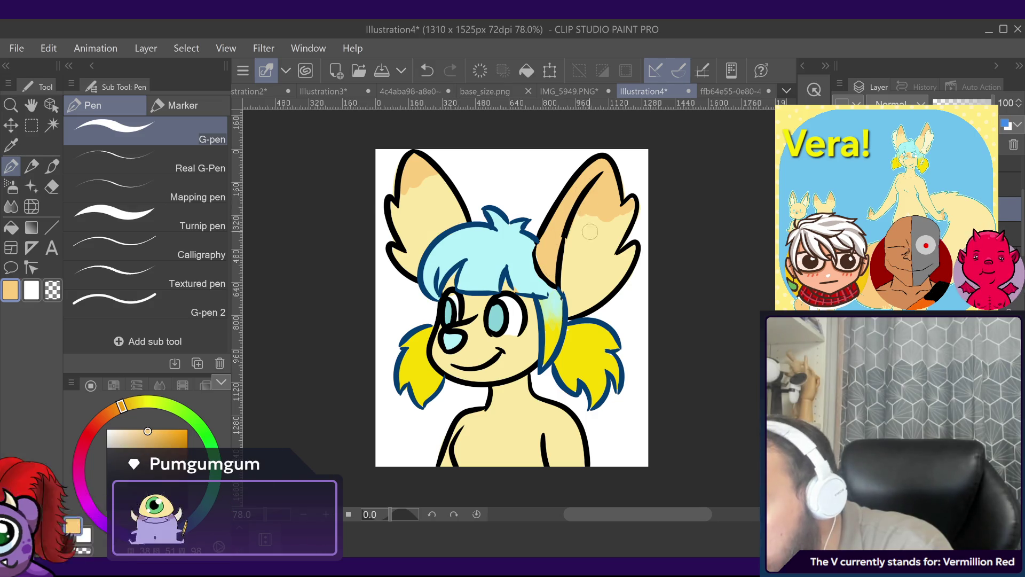
{"action": "left_click_drag", "start_coordinate": [565, 239], "coordinate": [614, 215]}
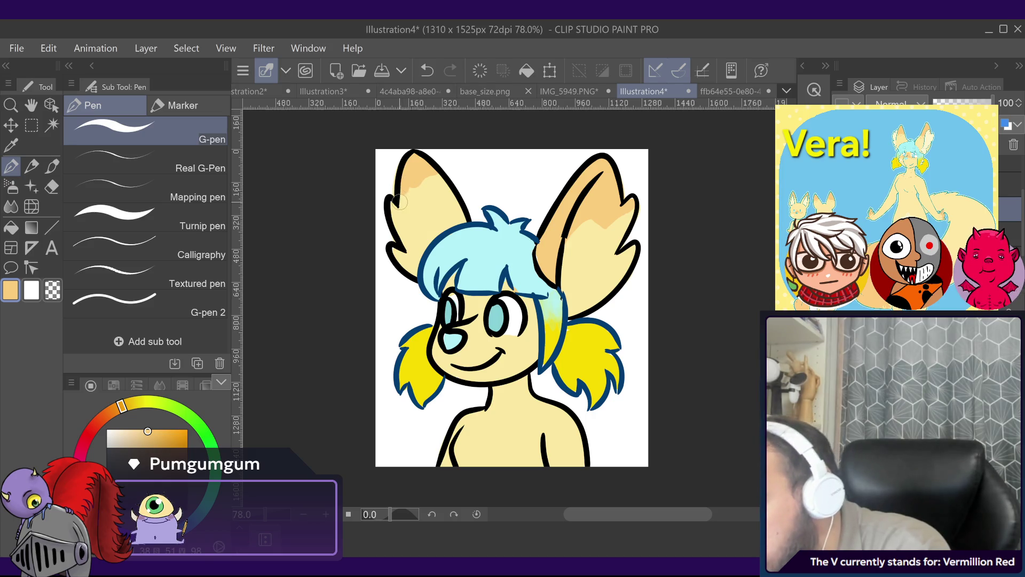
{"action": "left_click_drag", "start_coordinate": [400, 202], "coordinate": [467, 218]}
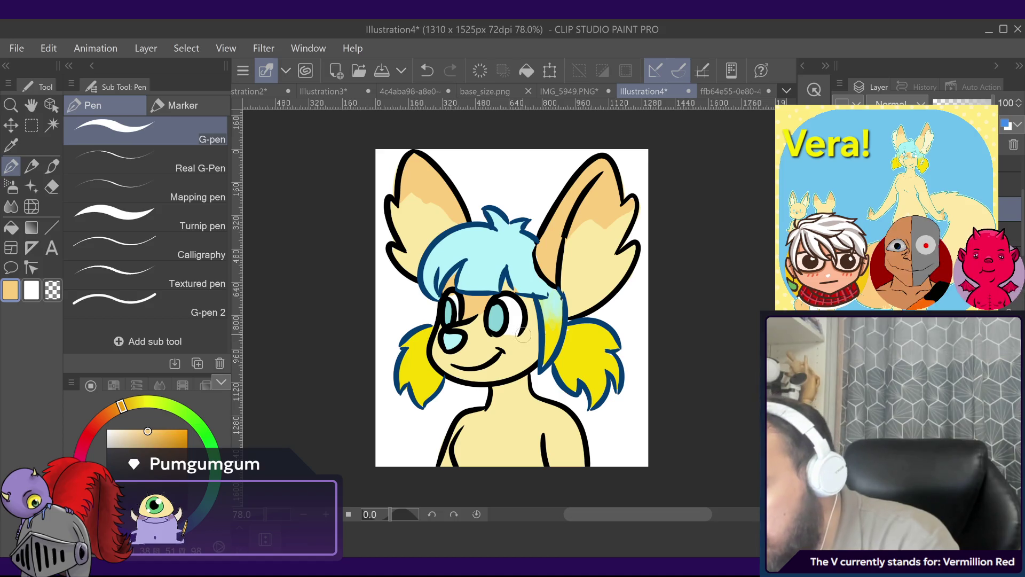
{"action": "left_click_drag", "start_coordinate": [523, 333], "coordinate": [537, 336]}
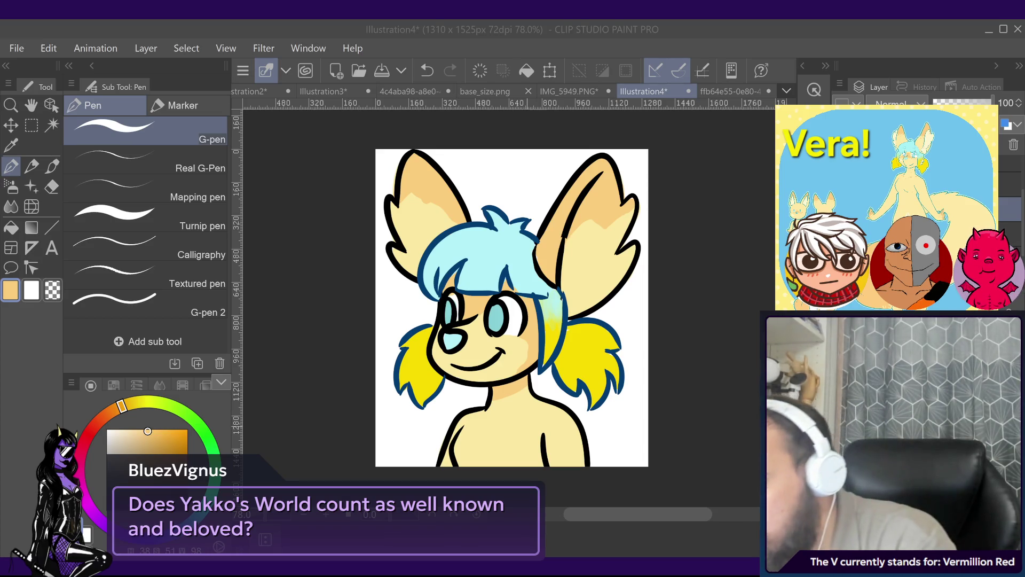
{"action": "key", "text": "alt+Tab"}
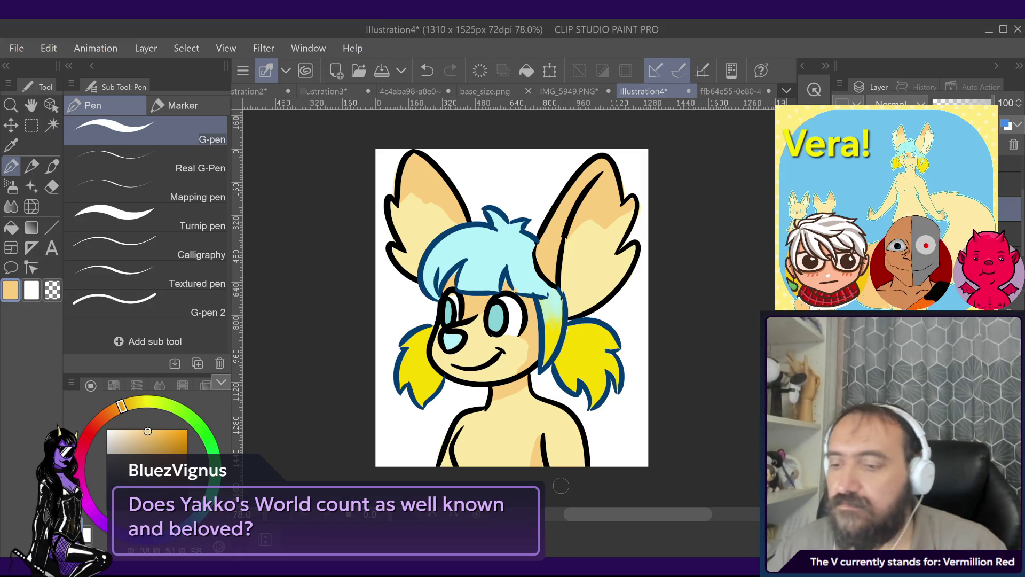
{"action": "left_click", "coordinate": [726, 91]}
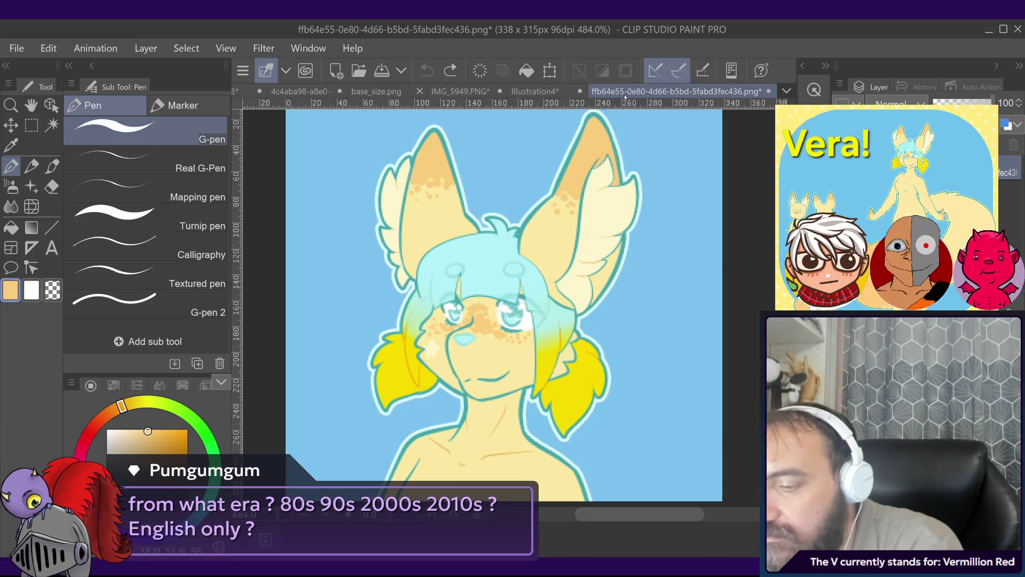
Step: Switch from the ffb64e55 reference back to the Illustration4 fox drawing
{"action": "left_click", "coordinate": [534, 91]}
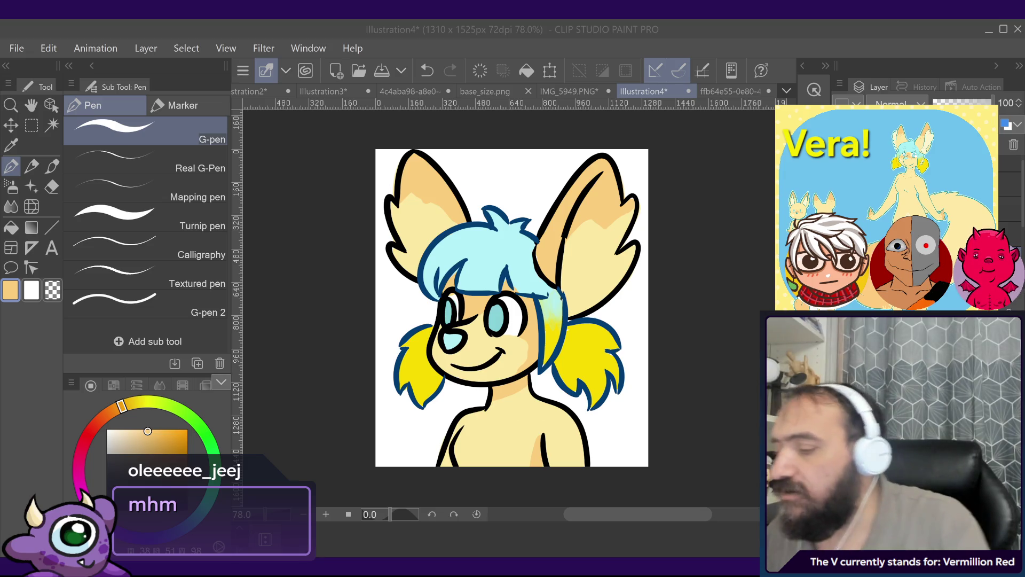
Step: Set the drawing colour to black and adjust the G-pen size with bracket keys
{"action": "key", "text": "d"}
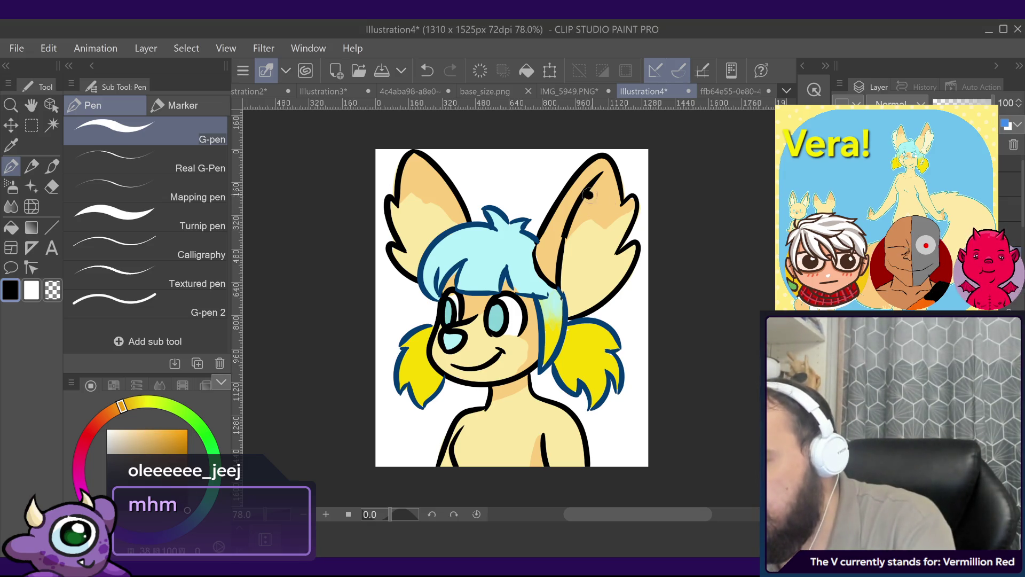
{"action": "key", "text": "ctrl+z"}
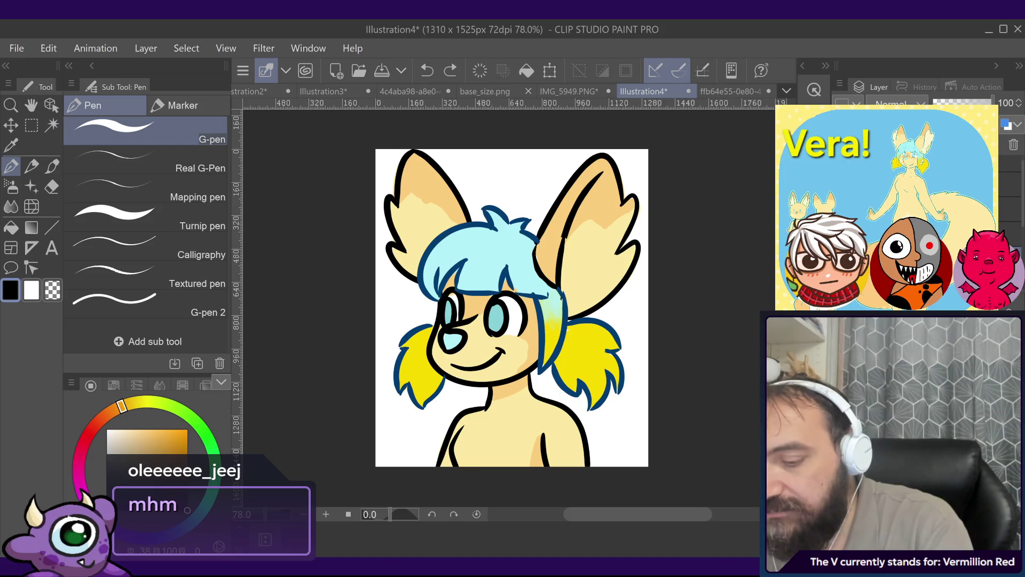
{"action": "key", "text": "bracketleft"}
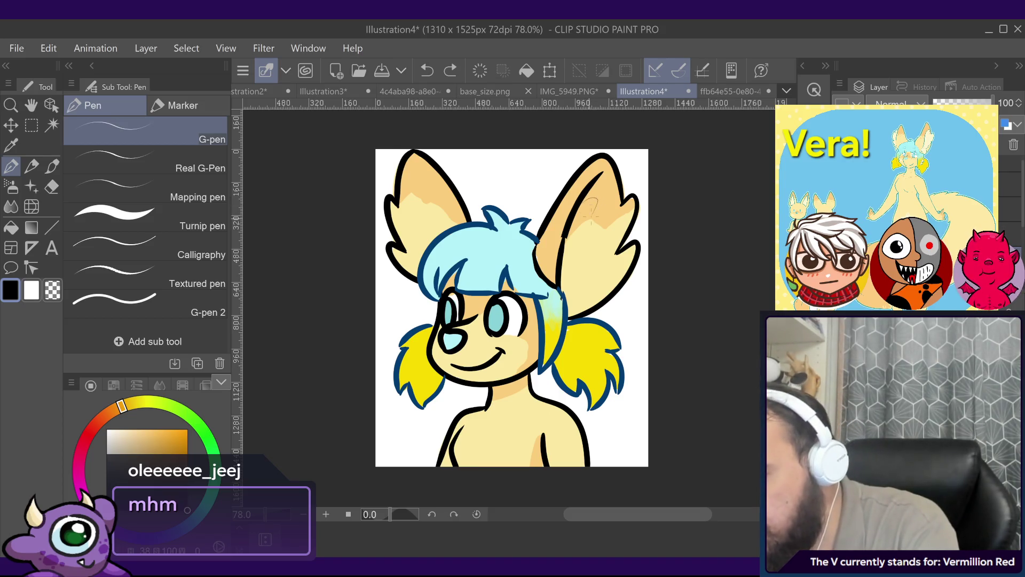
{"action": "key", "text": "ctrl+z"}
{"action": "key", "text": "bracketright"}
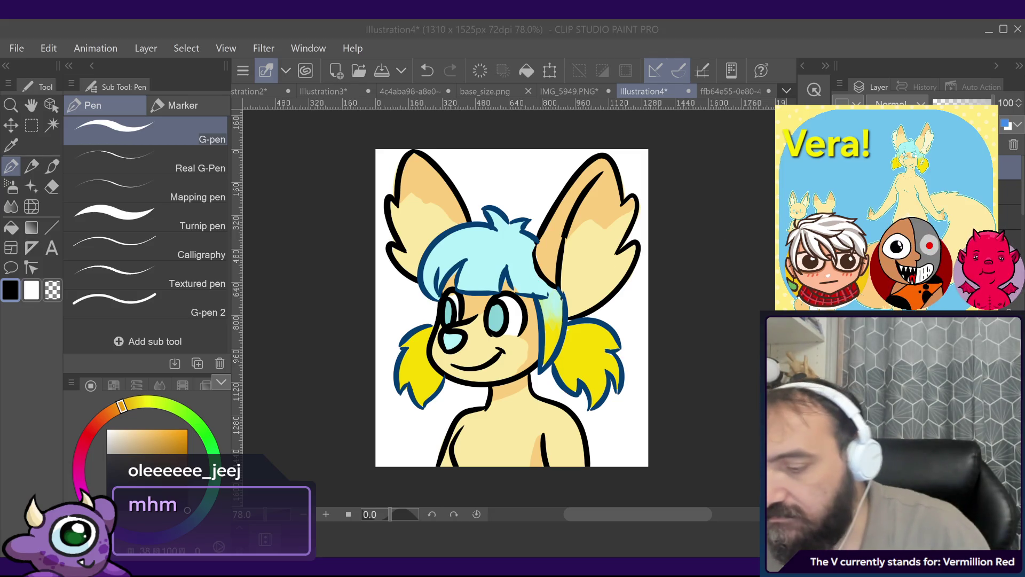
Step: Draw curved black fold lines inside the right ear, then sample the peach skin colour
{"action": "mouse_move", "coordinate": [589, 190]}
{"action": "left_mouse_down"}
{"action": "mouse_move", "coordinate": [604, 206]}
{"action": "mouse_move", "coordinate": [590, 245]}
{"action": "left_mouse_up"}
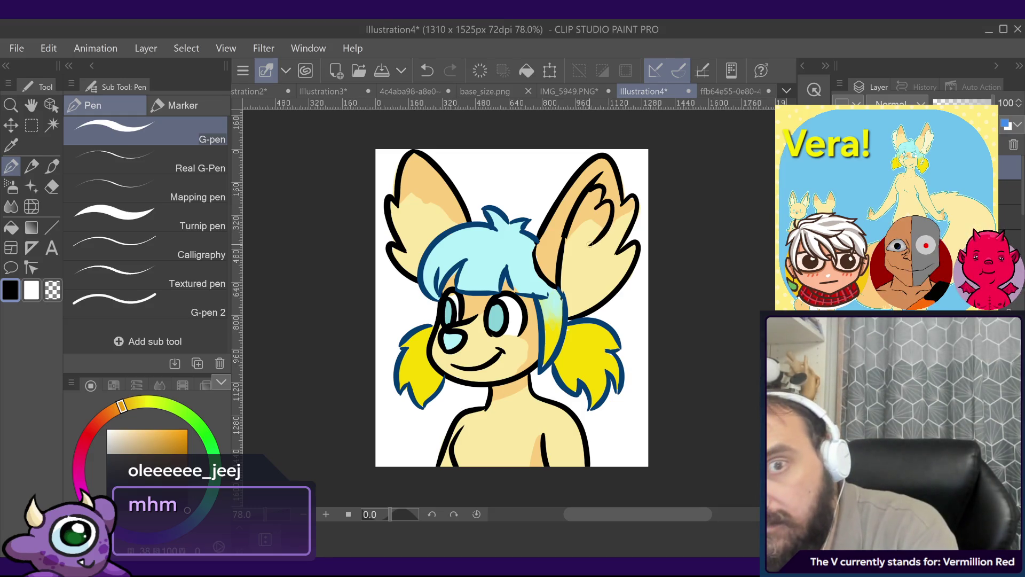
{"action": "key", "text": "ctrl+z"}
{"action": "key", "text": "ctrl+z"}
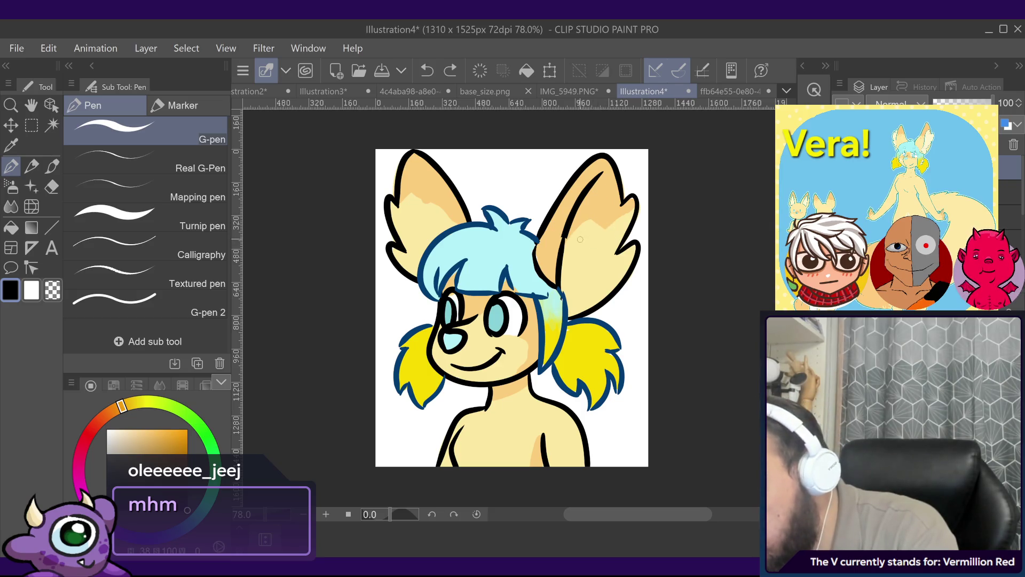
{"action": "left_click_drag", "start_coordinate": [592, 257], "coordinate": [573, 294]}
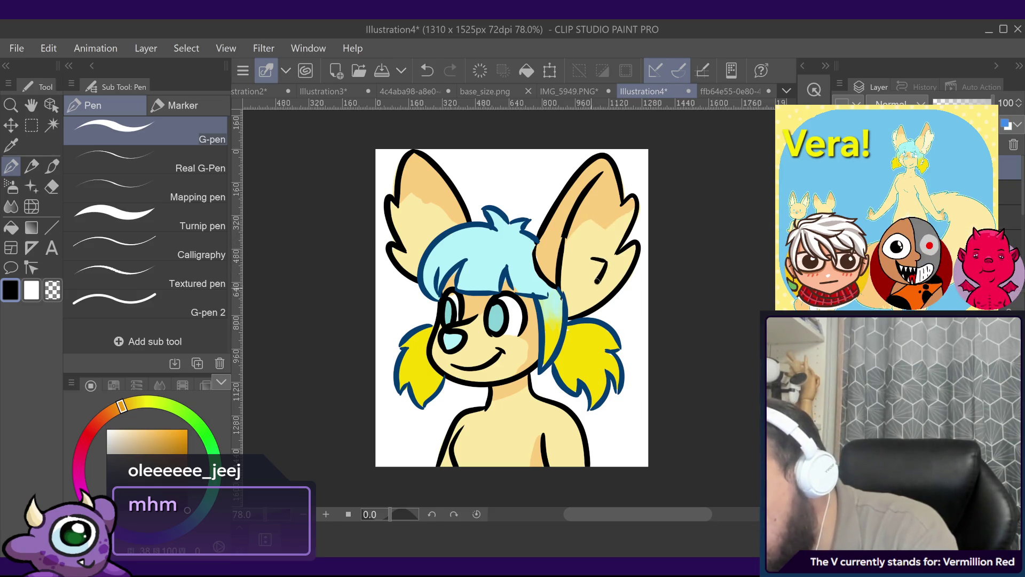
{"action": "mouse_move", "coordinate": [594, 258]}
{"action": "left_mouse_down"}
{"action": "mouse_move", "coordinate": [606, 211]}
{"action": "mouse_move", "coordinate": [588, 216]}
{"action": "mouse_move", "coordinate": [600, 191]}
{"action": "mouse_move", "coordinate": [579, 204]}
{"action": "left_mouse_up"}
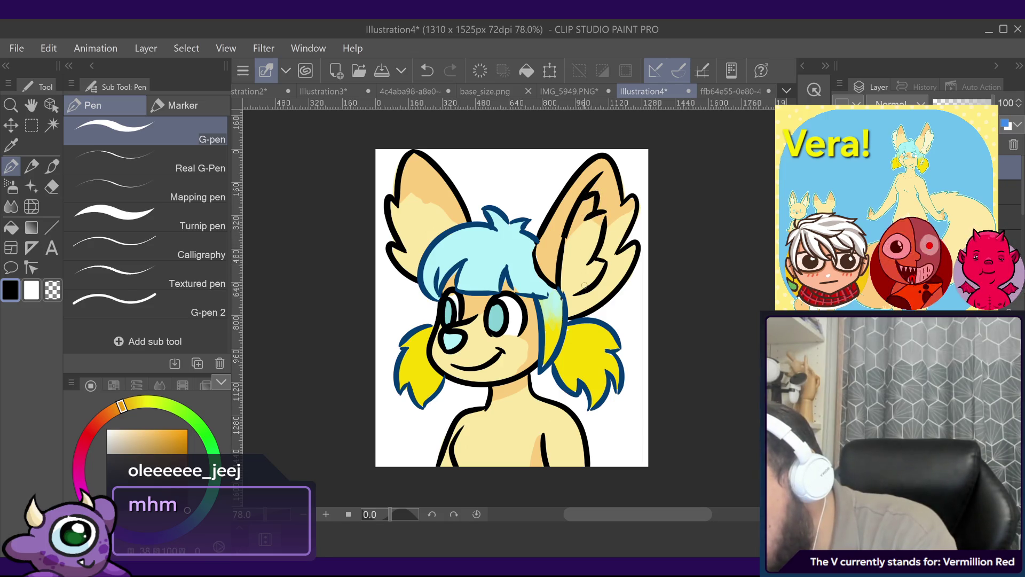
{"action": "left_click_drag", "start_coordinate": [579, 292], "coordinate": [560, 296]}
{"action": "key", "text": "ctrl+z"}
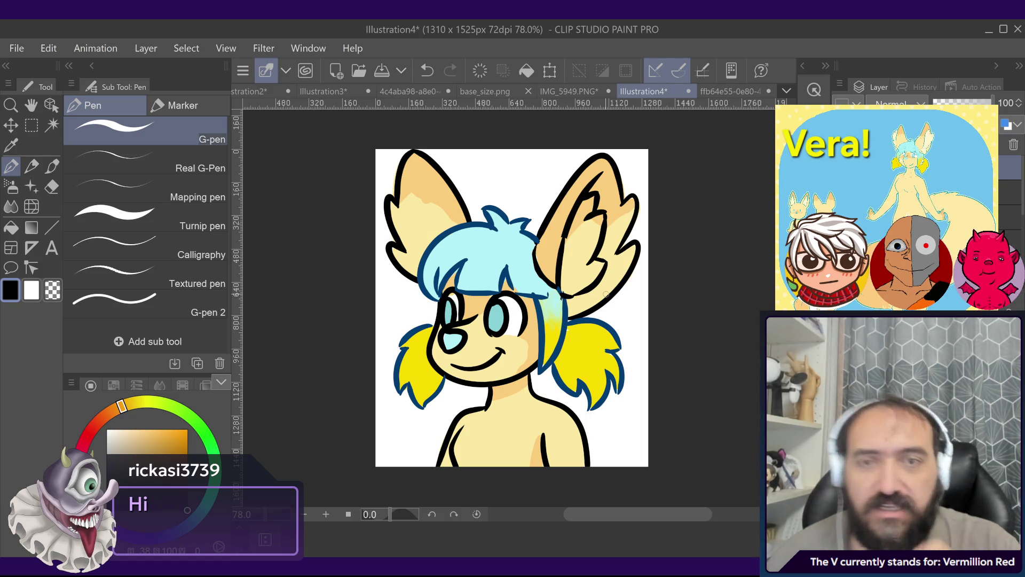
{"action": "left_click", "coordinate": [522, 347], "text": "alt"}
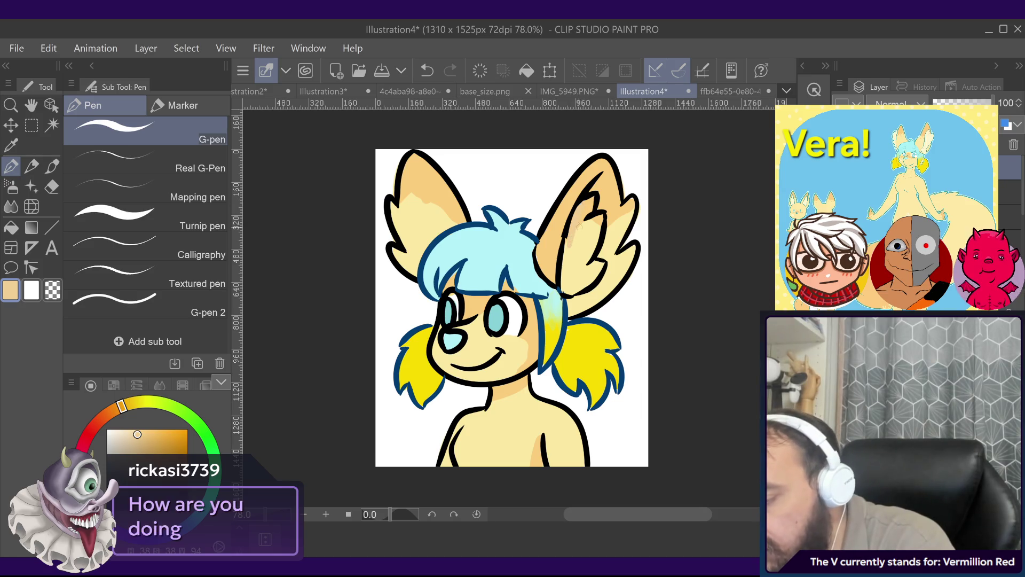
Step: Undo the last stroke, shade the inner right ear peach, and sample pale cream from the reference
{"action": "key", "text": "ctrl+z"}
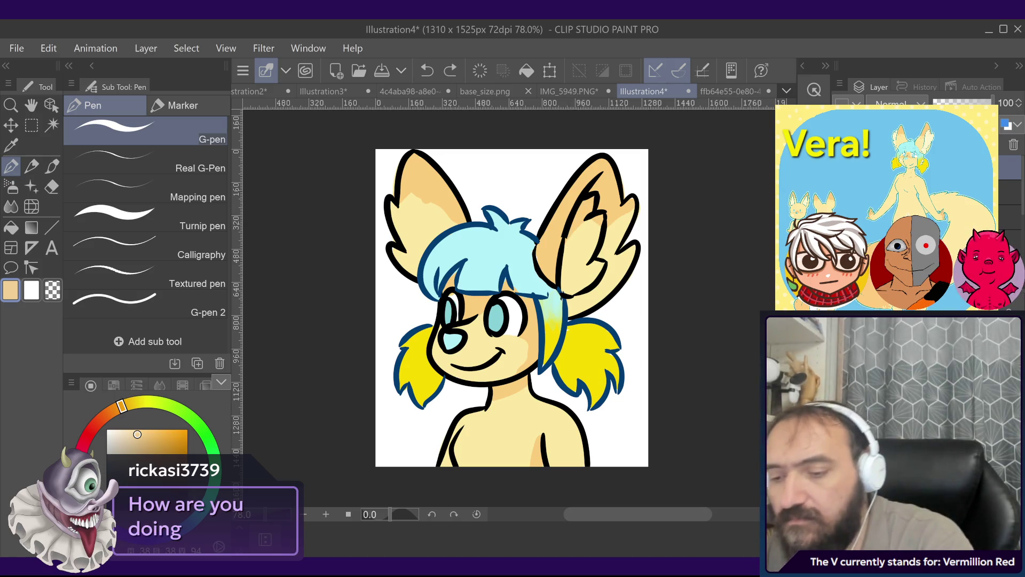
{"action": "mouse_move", "coordinate": [599, 229]}
{"action": "left_mouse_down"}
{"action": "mouse_move", "coordinate": [554, 260]}
{"action": "mouse_move", "coordinate": [579, 214]}
{"action": "left_mouse_up"}
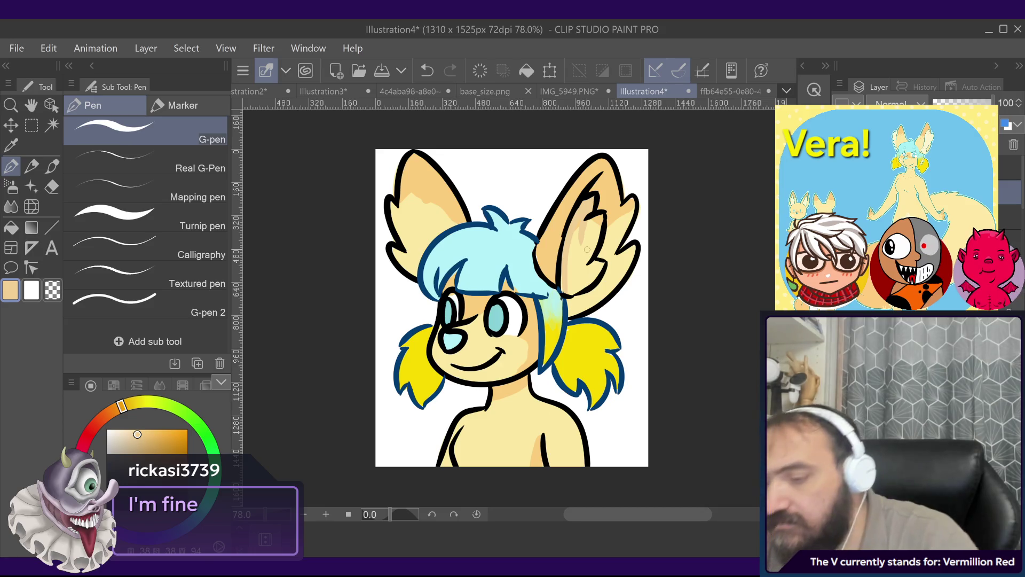
{"action": "left_click", "coordinate": [729, 91]}
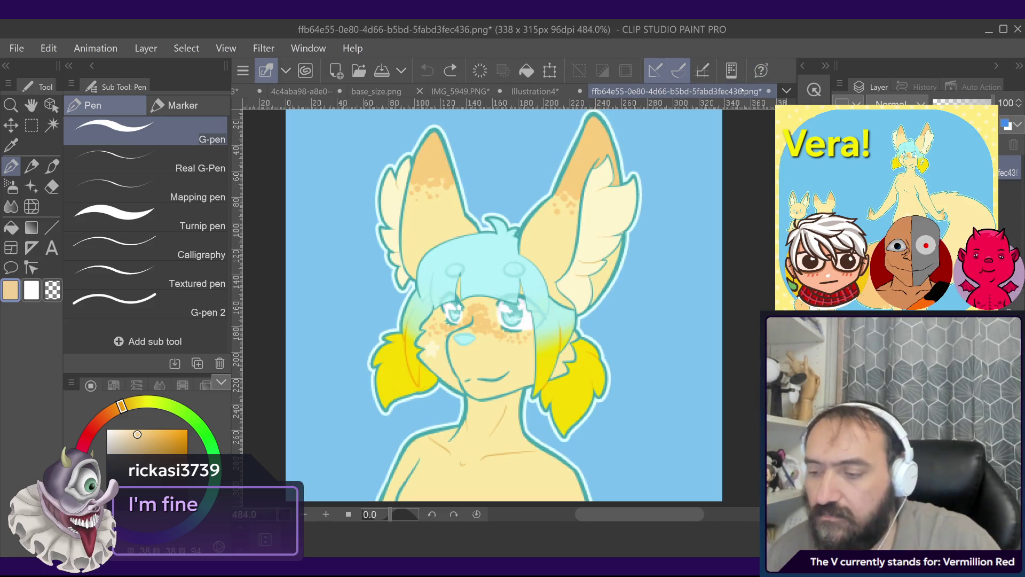
{"action": "left_click", "coordinate": [614, 194], "text": "alt"}
{"action": "left_click", "coordinate": [534, 91]}
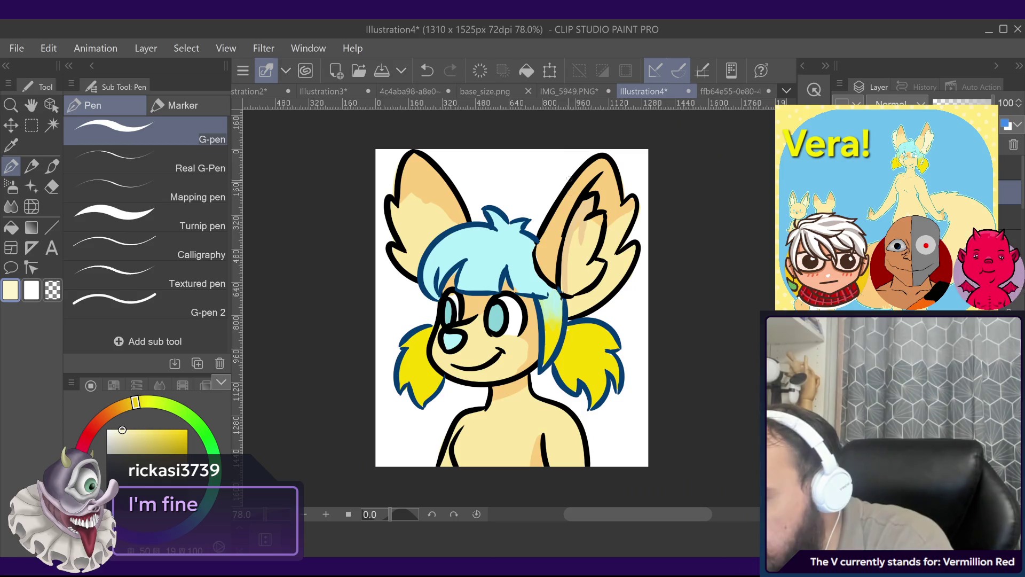
Step: Paint pale cream highlights inside the right ear, then set pale blue as the drawing colour
{"action": "mouse_move", "coordinate": [587, 251]}
{"action": "left_mouse_down"}
{"action": "mouse_move", "coordinate": [588, 200]}
{"action": "mouse_move", "coordinate": [567, 295]}
{"action": "mouse_move", "coordinate": [592, 262]}
{"action": "left_mouse_up"}
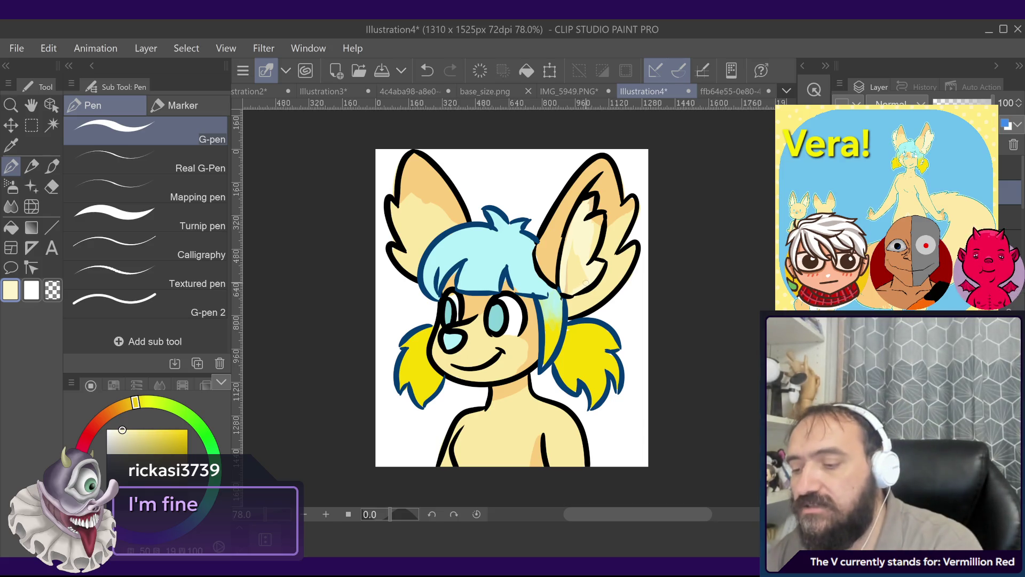
{"action": "mouse_move", "coordinate": [585, 286]}
{"action": "left_mouse_down"}
{"action": "mouse_move", "coordinate": [582, 265]}
{"action": "mouse_move", "coordinate": [579, 283]}
{"action": "left_mouse_up"}
{"action": "left_click_drag", "start_coordinate": [572, 291], "coordinate": [567, 294]}
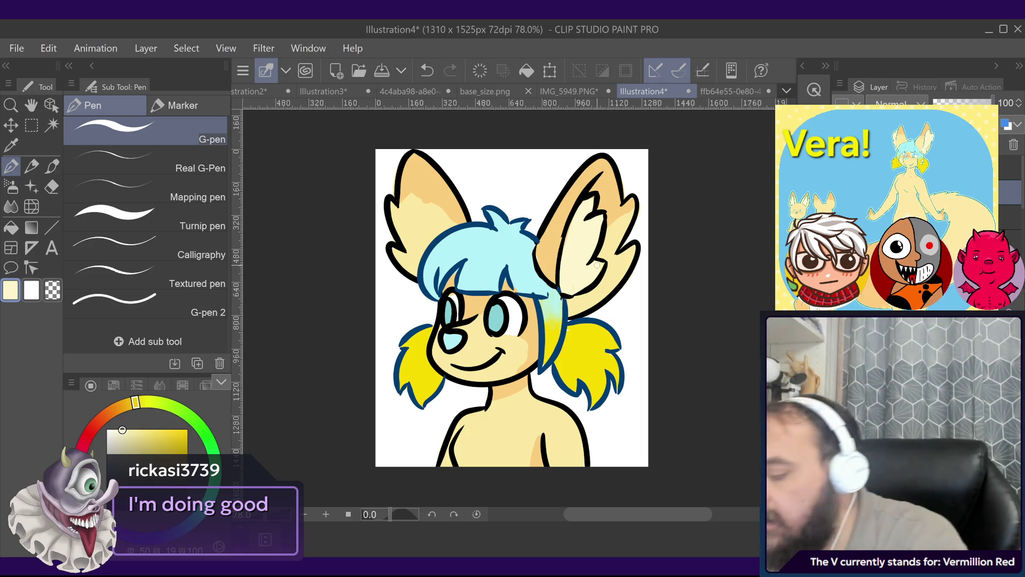
{"action": "left_click", "coordinate": [168, 534]}
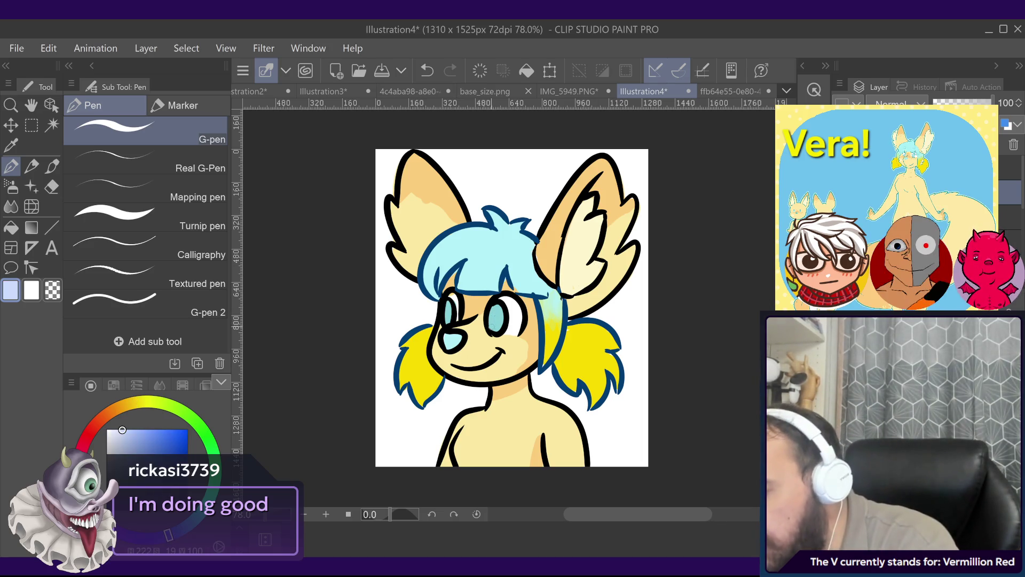
{"action": "left_click", "coordinate": [1009, 168]}
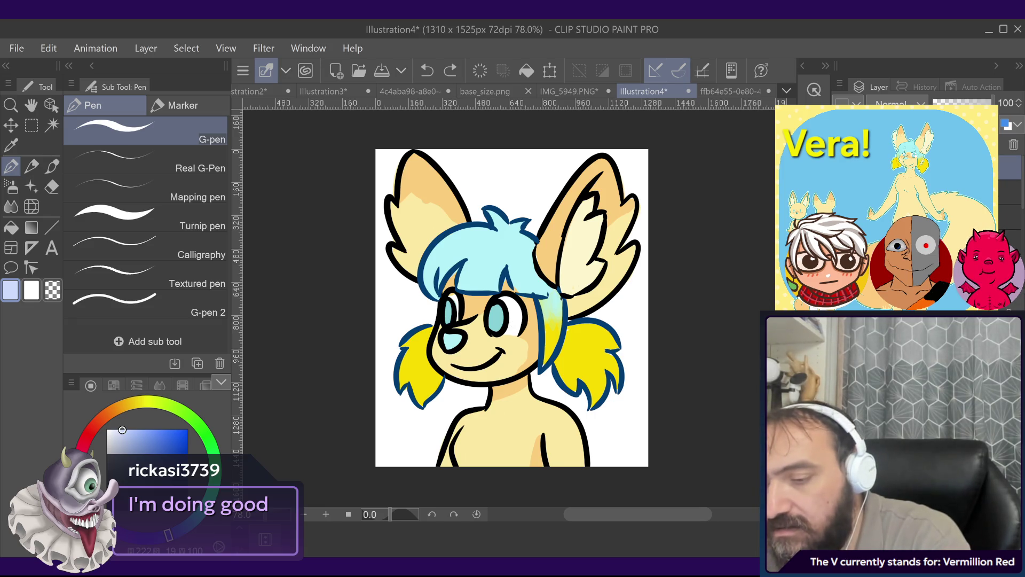
{"action": "left_click_drag", "start_coordinate": [122, 430], "coordinate": [166, 448]}
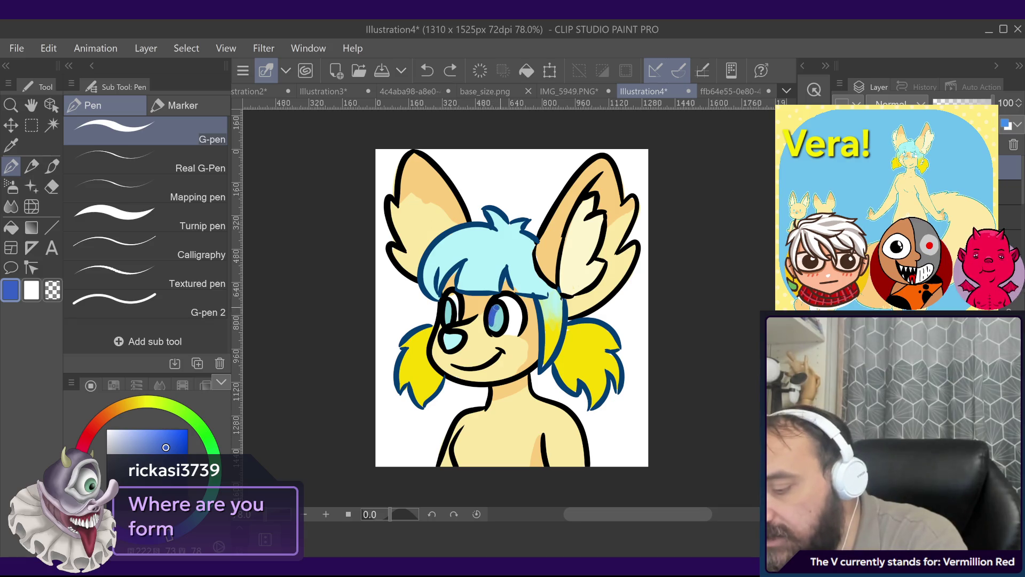
{"action": "key", "text": "ctrl+z"}
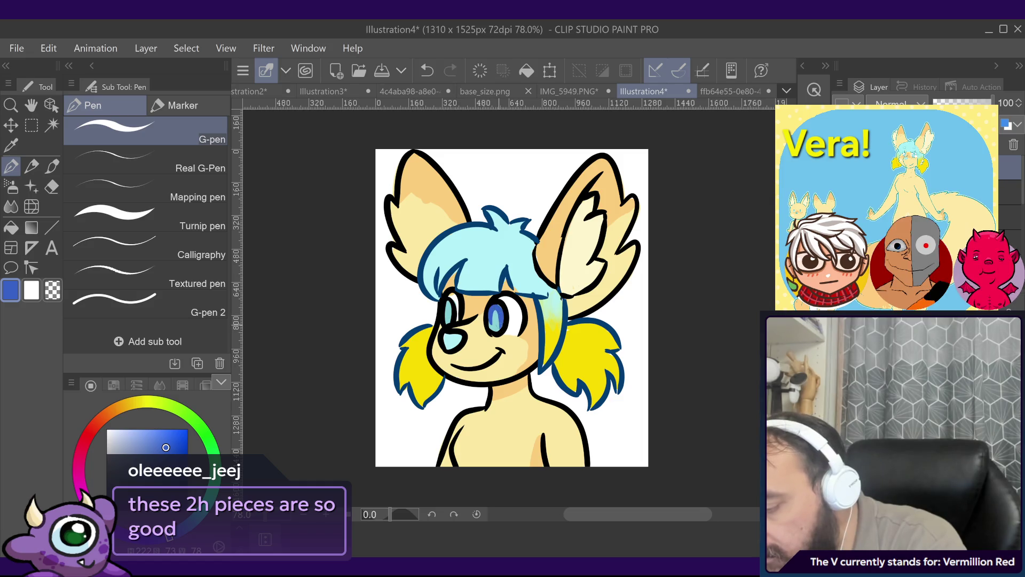
{"action": "key", "text": "ctrl+z"}
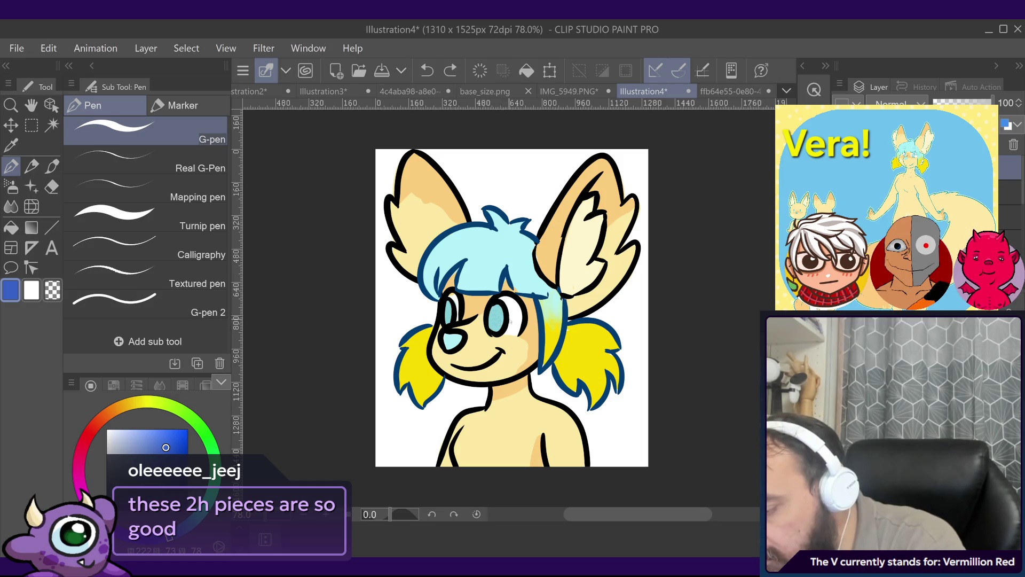